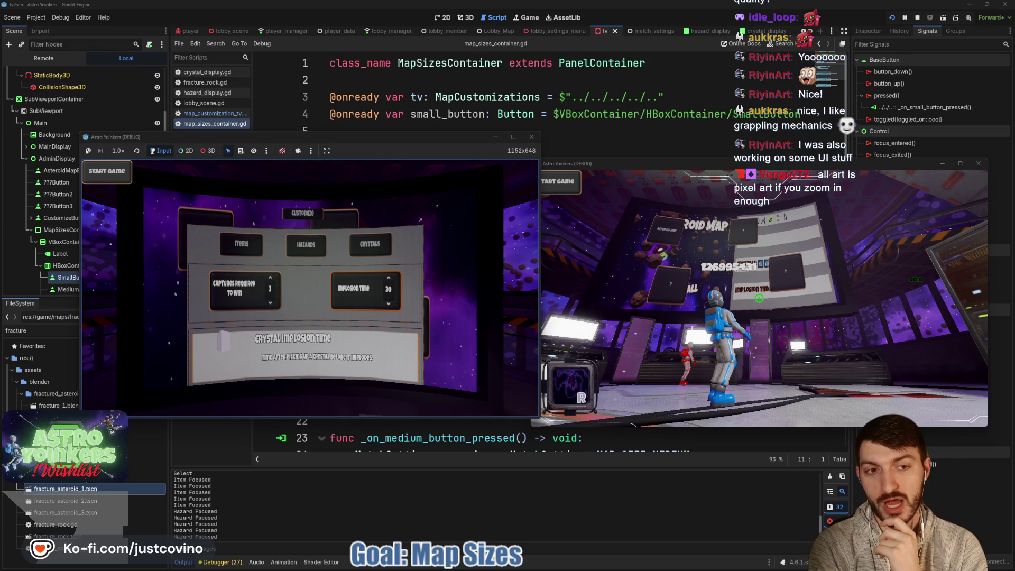
- Close the Customize menu, walk onto the hologram pad, and start the match
key(Escape)
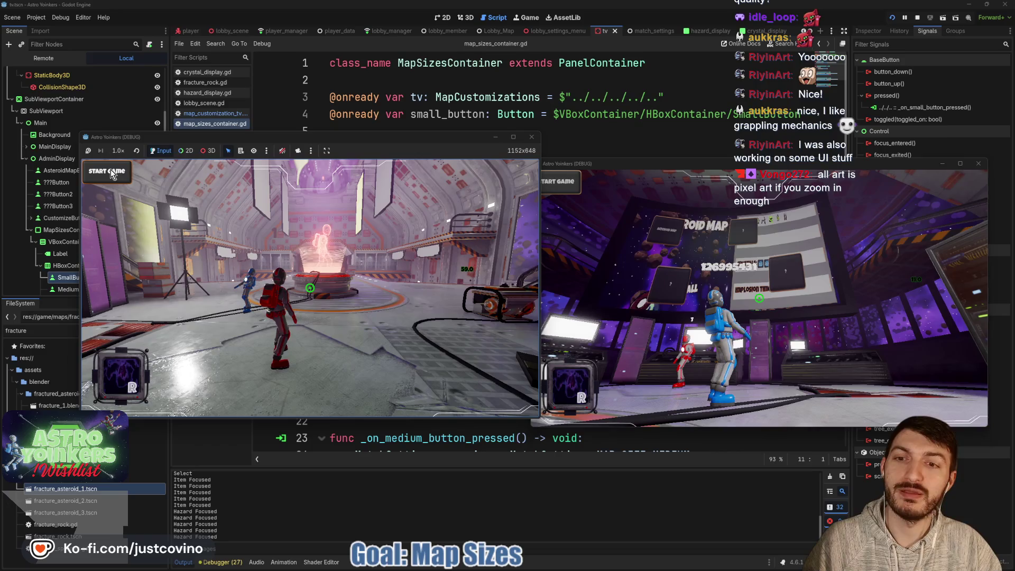
key(w)
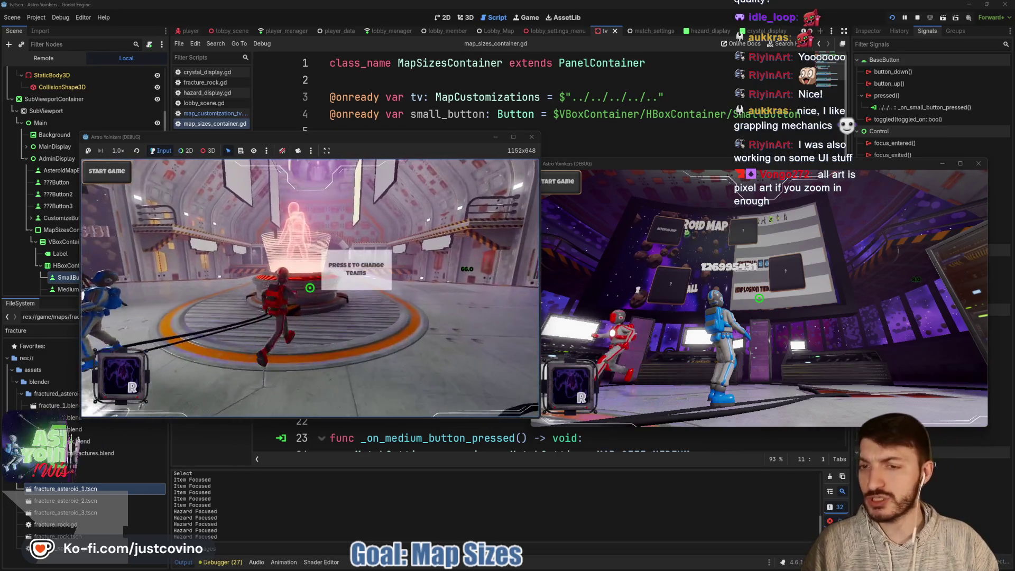
drag(296, 235, 186, 235)
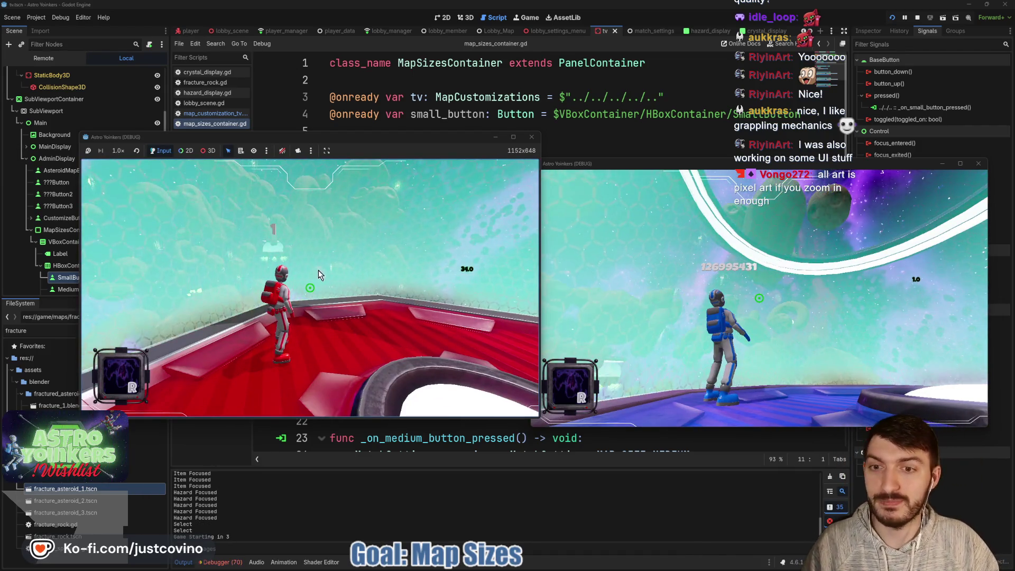
click(317, 274)
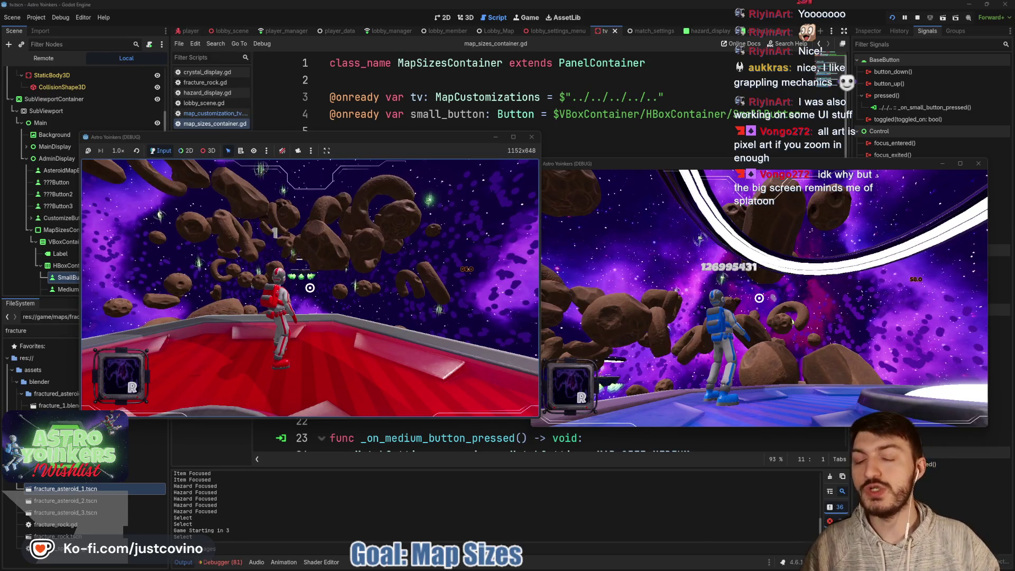
- Grapple between asteroids and back toward the arena, then stop the game with F8
click(309, 287)
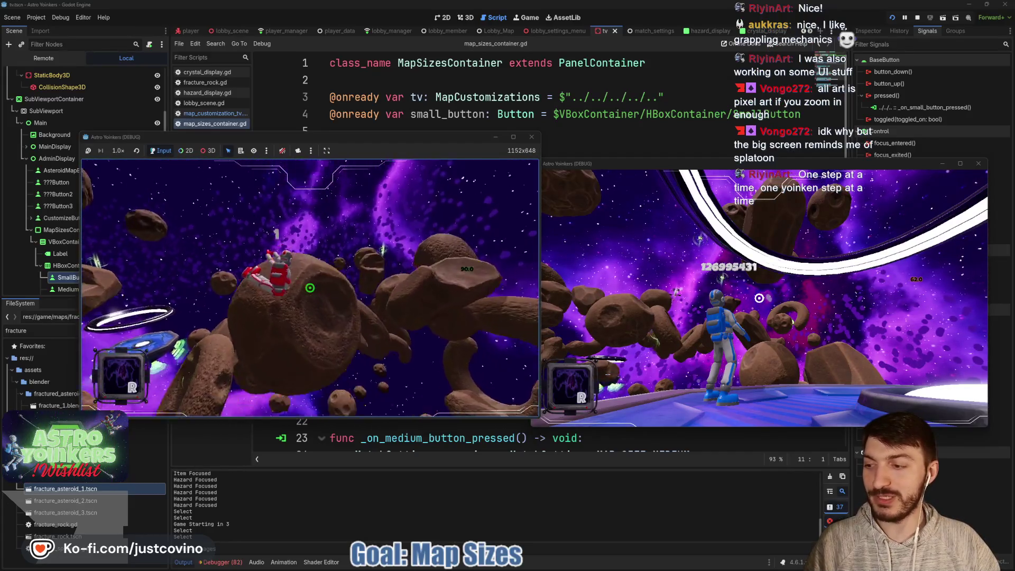
click(309, 287)
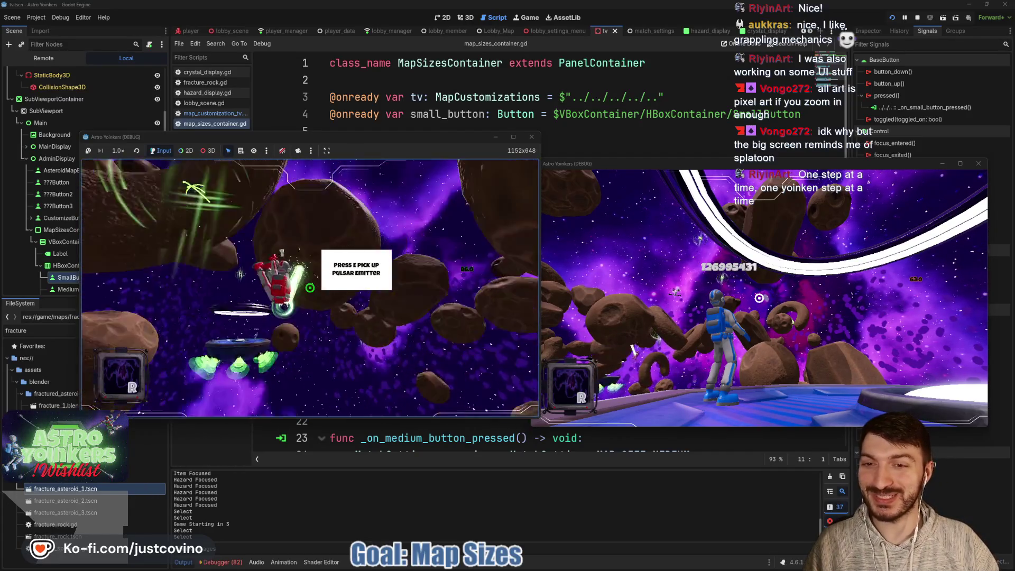
click(310, 288)
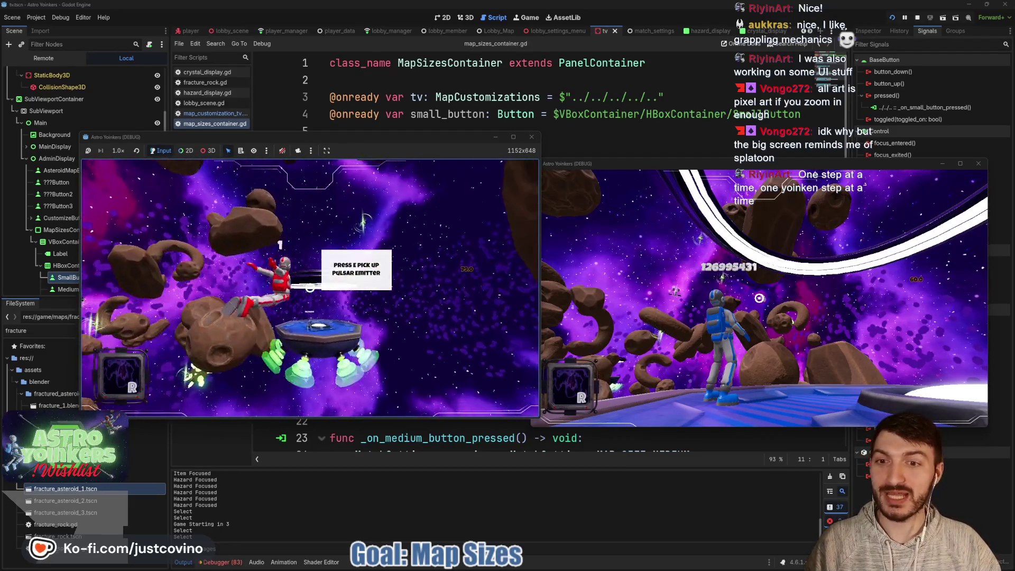
click(309, 287)
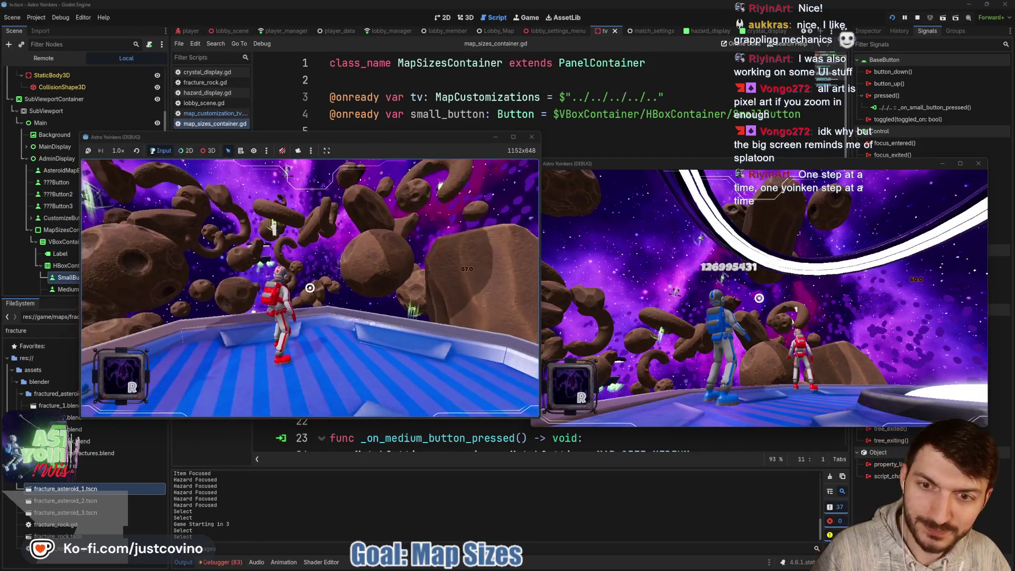
key(F8)
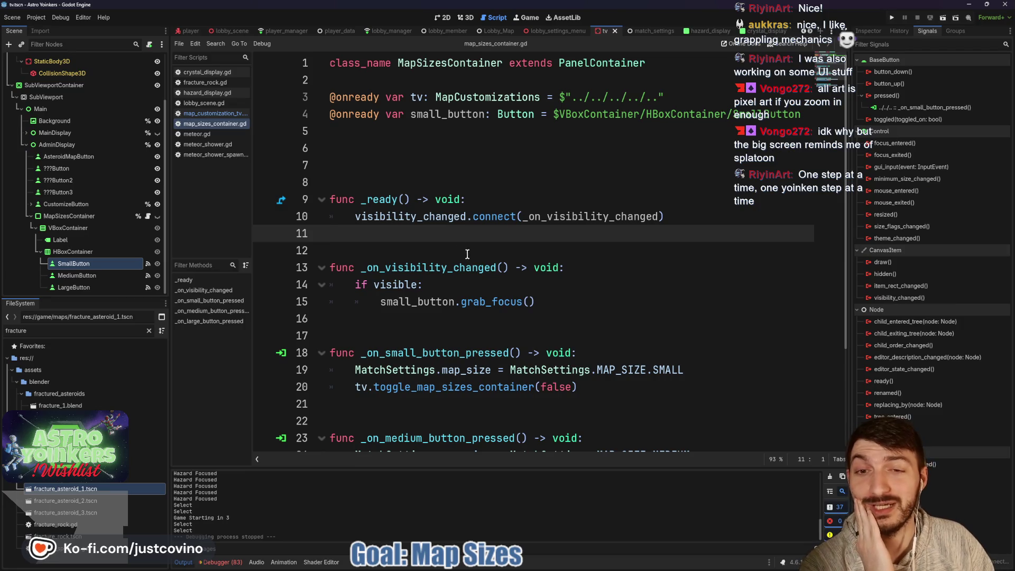
- Bring up Steam and view the first Astro Yoinkers screenshot in the media viewer
mouse_move(522, 565)
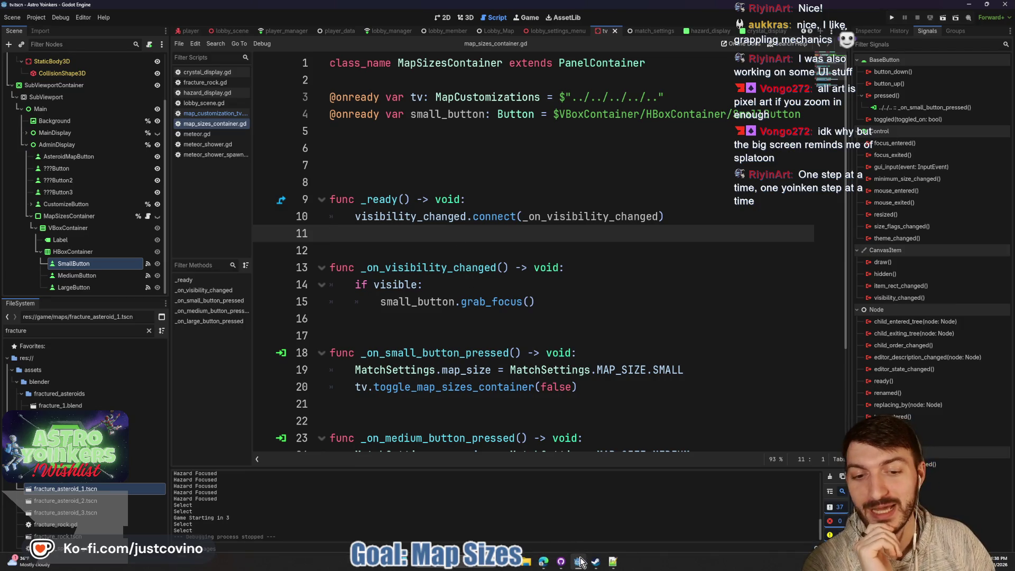
click(596, 561)
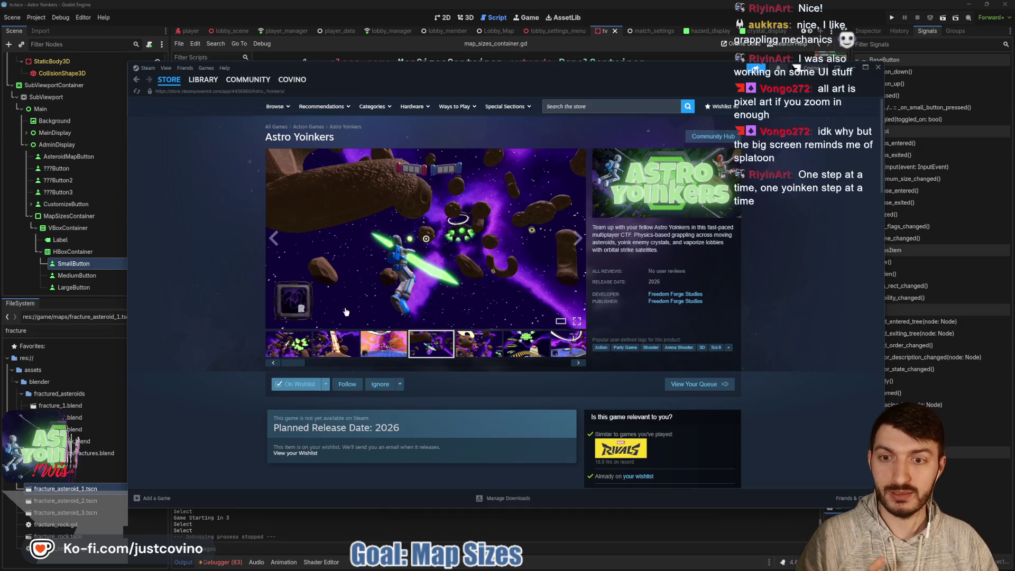
click(298, 344)
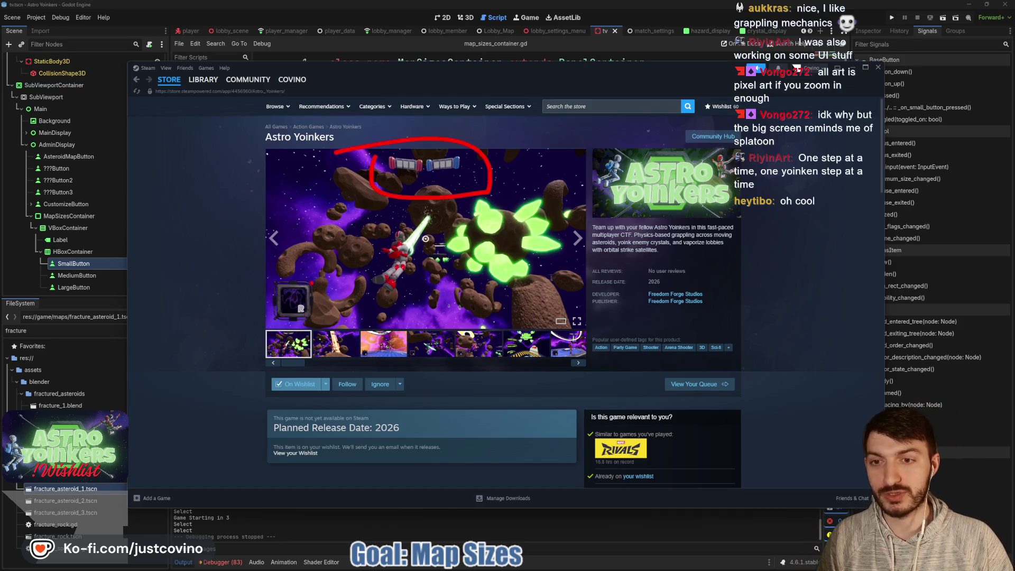
drag(331, 267, 372, 316)
key(Escape)
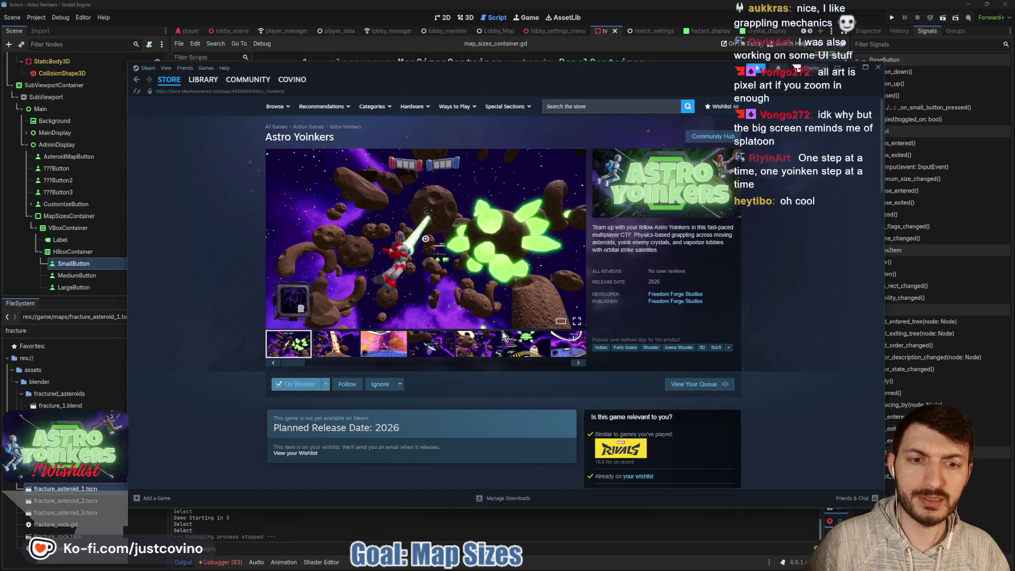
- View the item selection screenshot, then scroll down the store page and back to the top
click(568, 343)
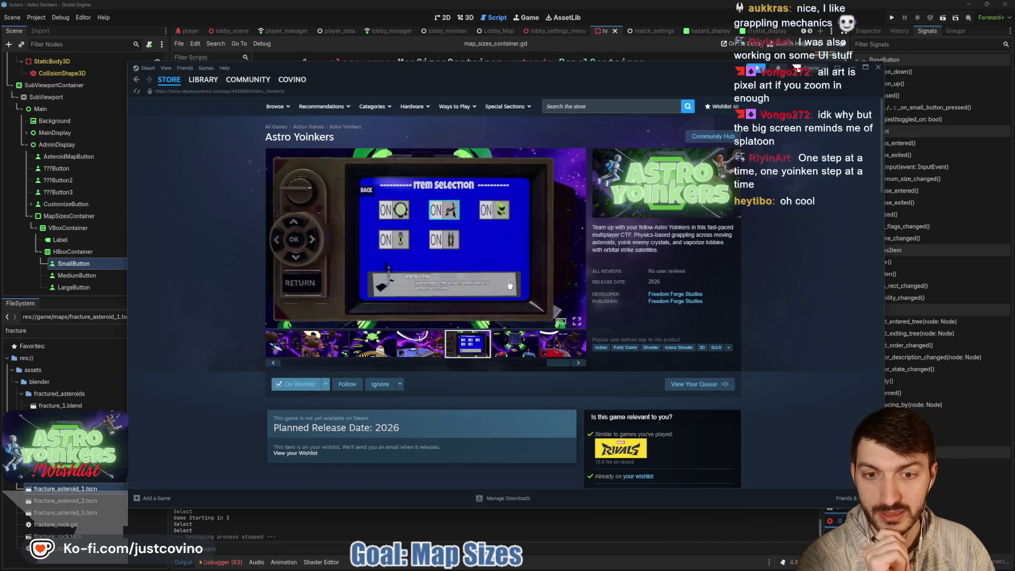
mouse_move(516, 166)
mouse_down()
mouse_move(534, 161)
mouse_move(555, 313)
mouse_up()
key(Escape)
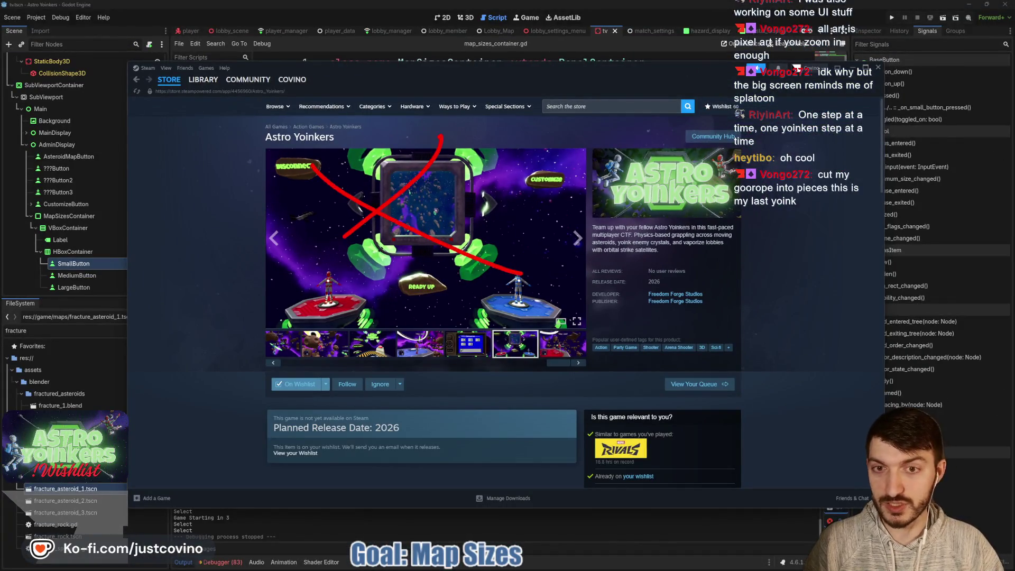
scroll(505, 377, down, 8)
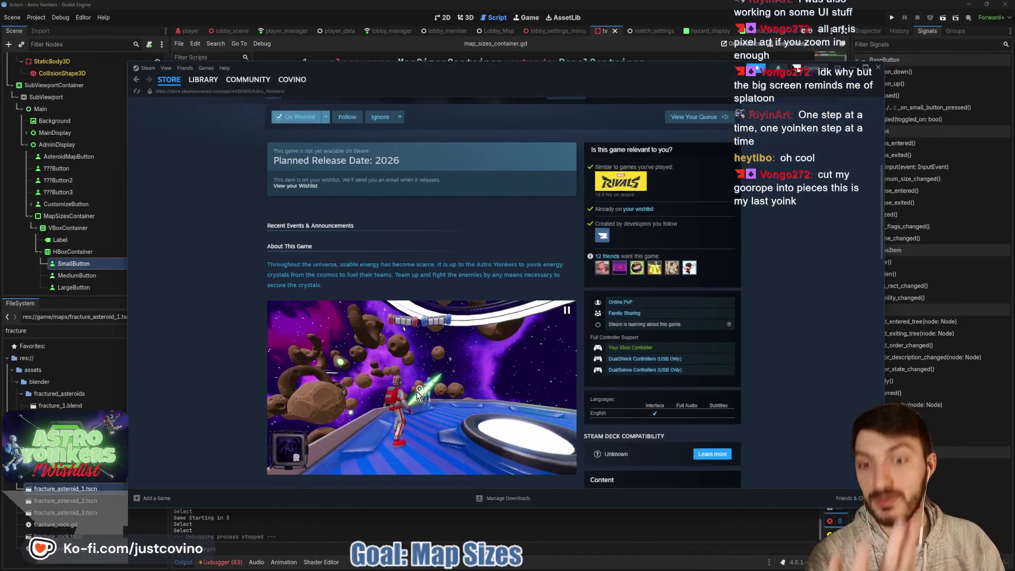
scroll(427, 384, down, 5)
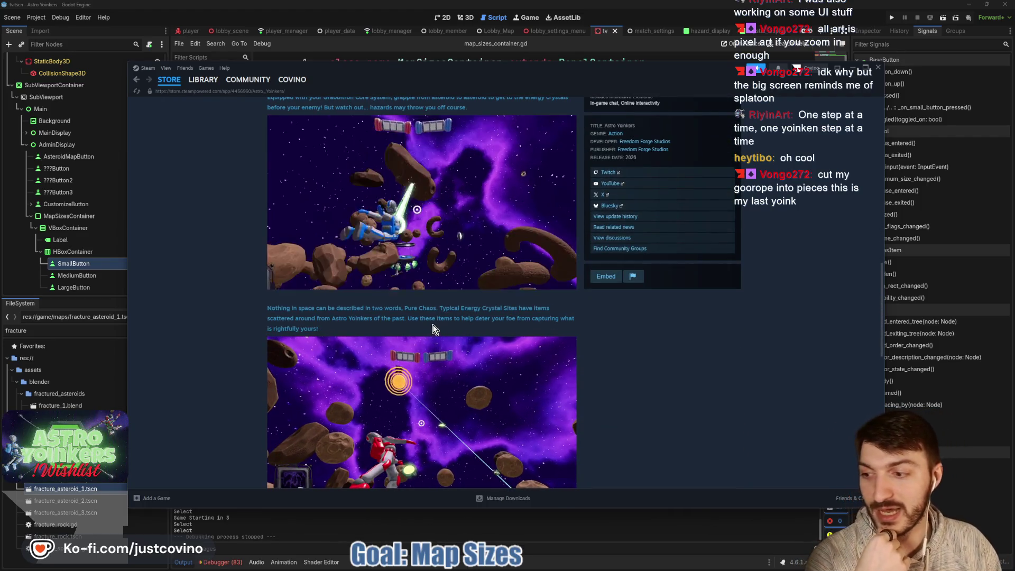
scroll(442, 336, up, 2)
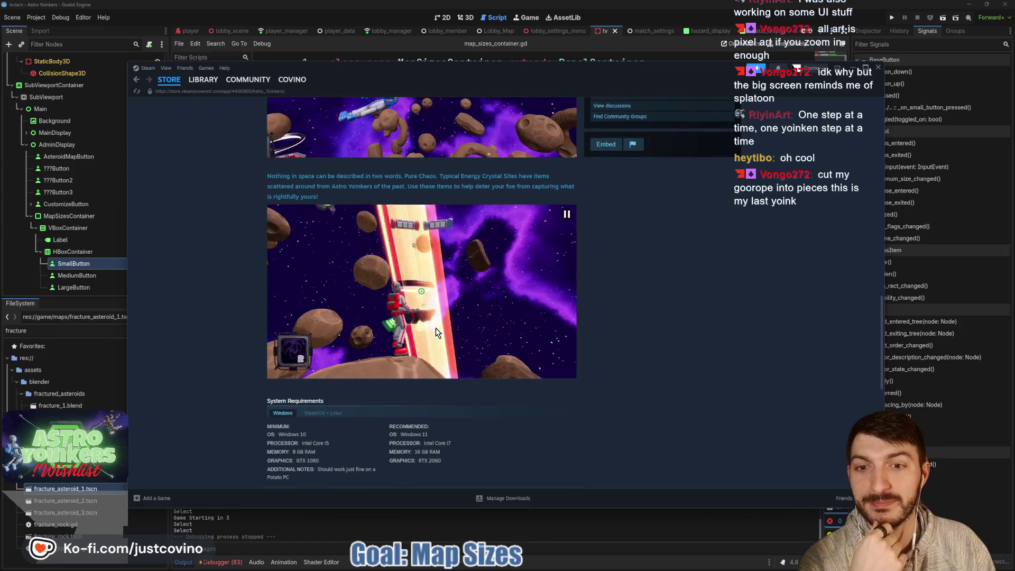
scroll(435, 328, up, 10)
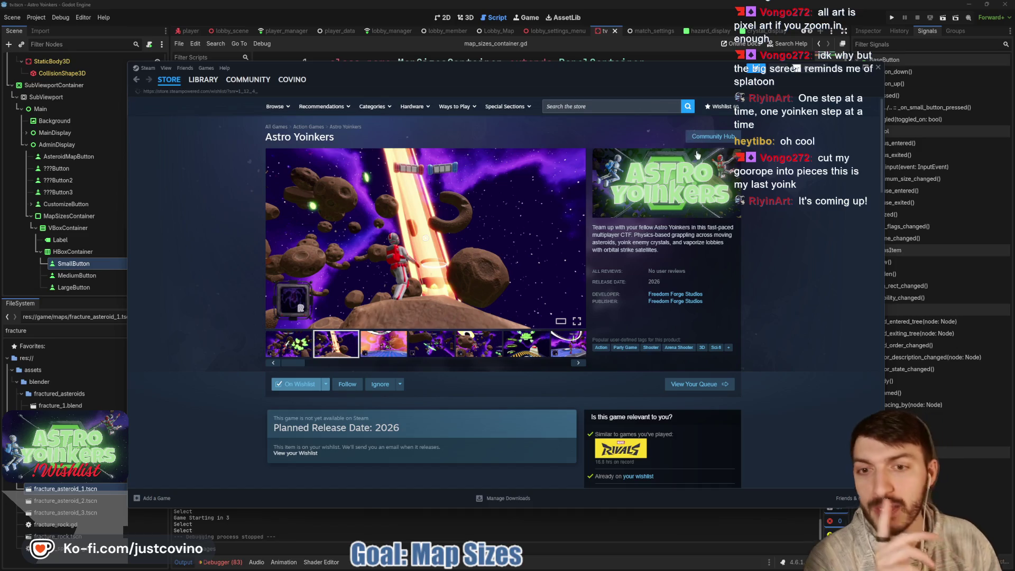
- Open the Steam wishlist and scroll down through the wishlisted games
click(724, 107)
scroll(557, 217, down, 5)
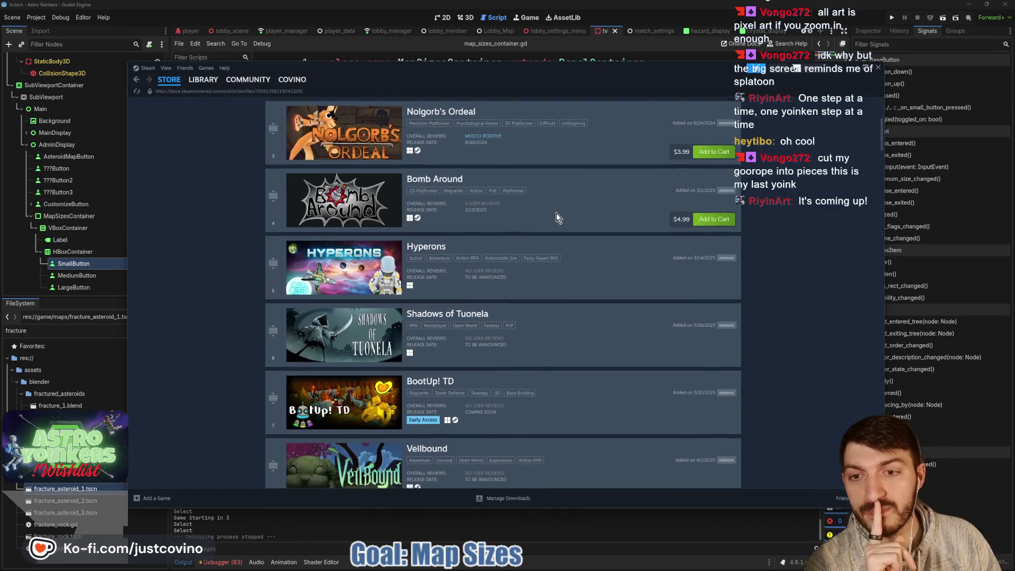
scroll(557, 217, down, 7)
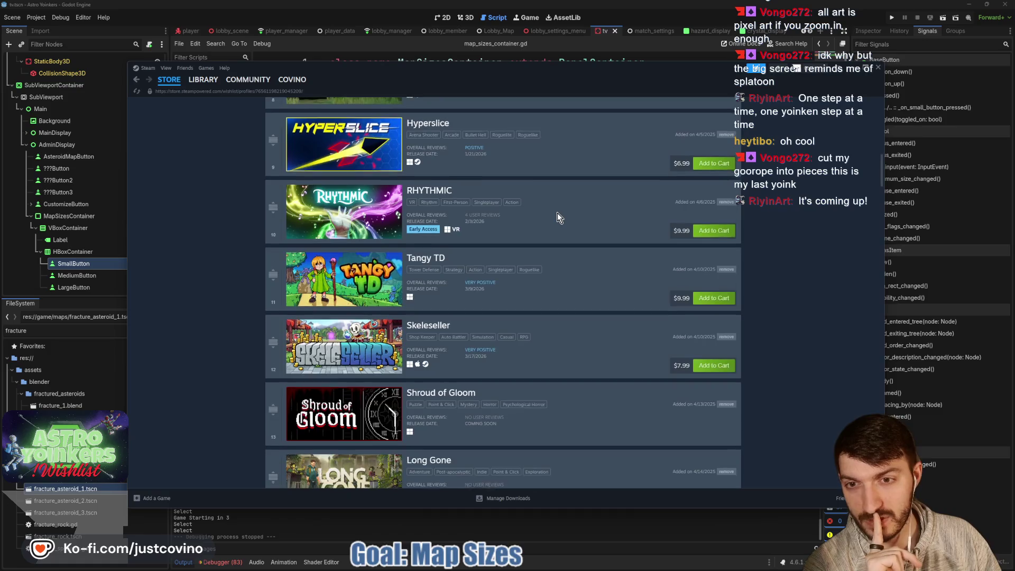
scroll(557, 213, down, 7)
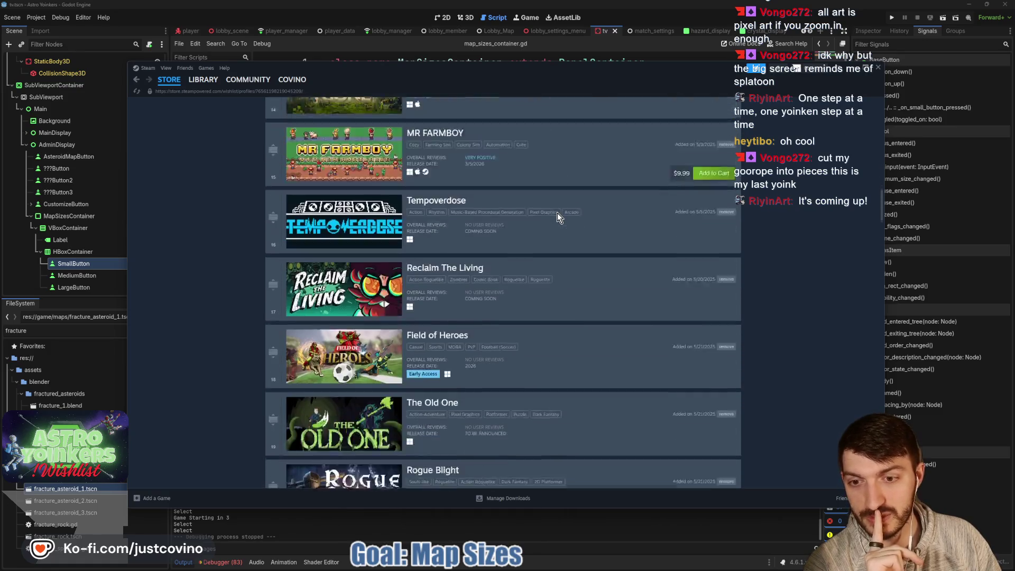
scroll(557, 212, down, 4)
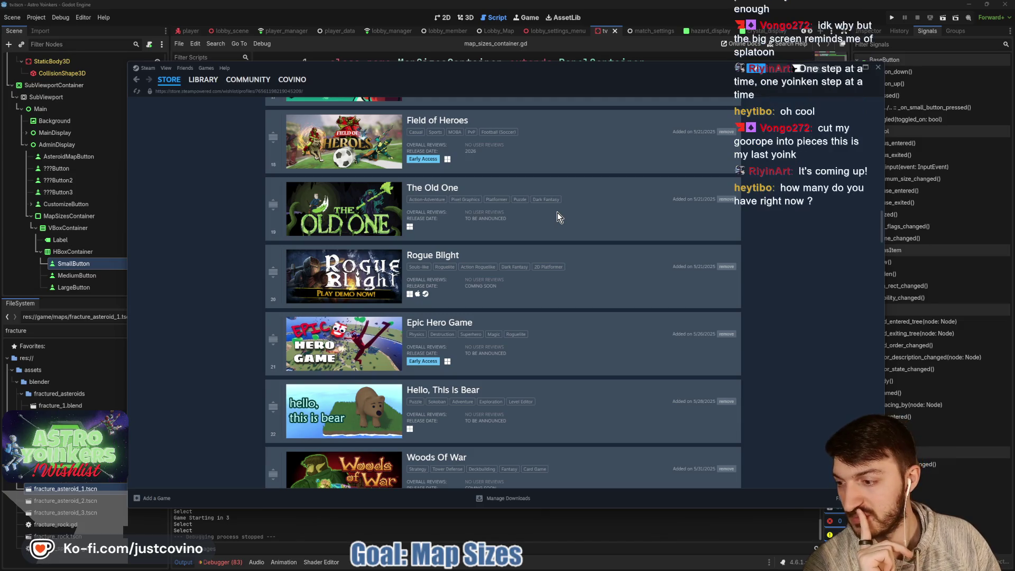
- Check The Old One's store page, return to the wishlist, then start a store search
click(445, 194)
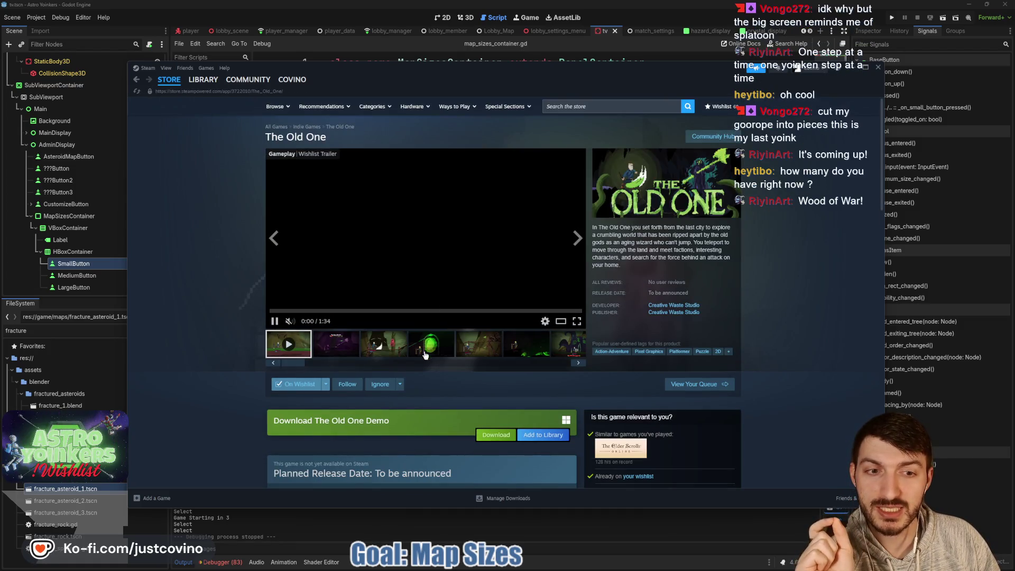
click(136, 82)
scroll(484, 267, down, 5)
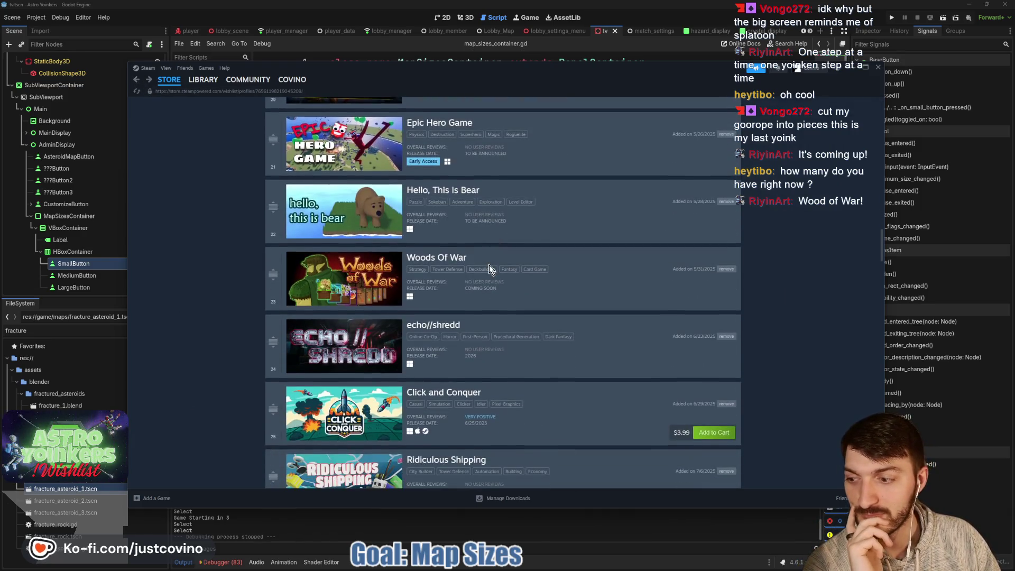
scroll(490, 265, down, 3)
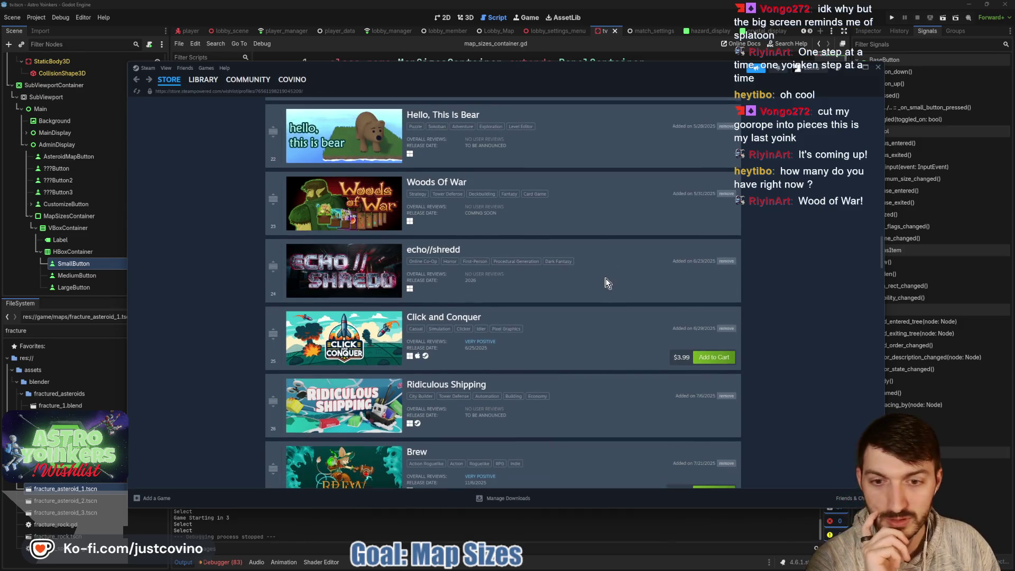
scroll(606, 282, up, 20)
click(605, 104)
text(Wood)
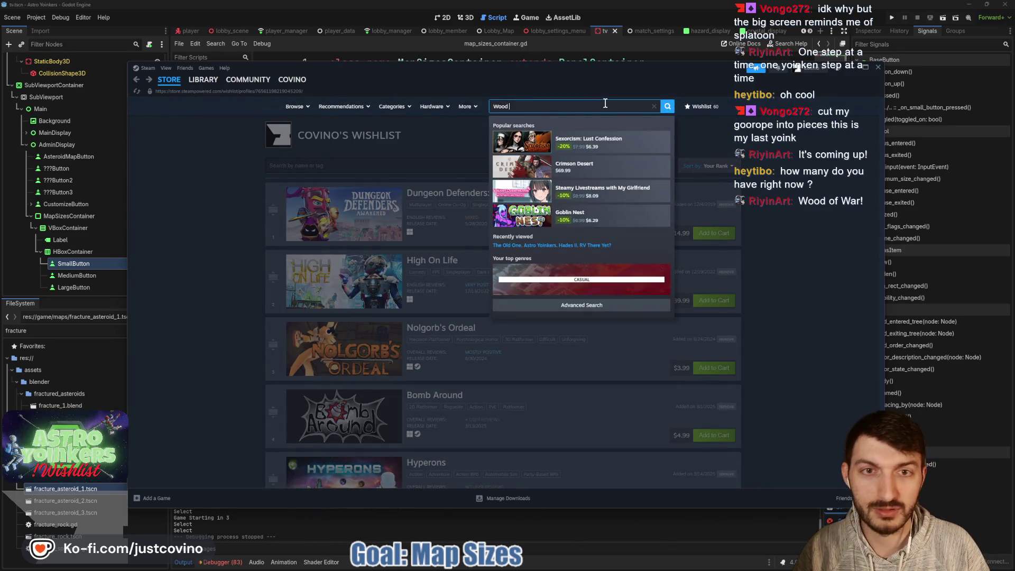
- Search the store for 'Woods of War' and open the Woods Of War page to watch its trailer
text(of War)
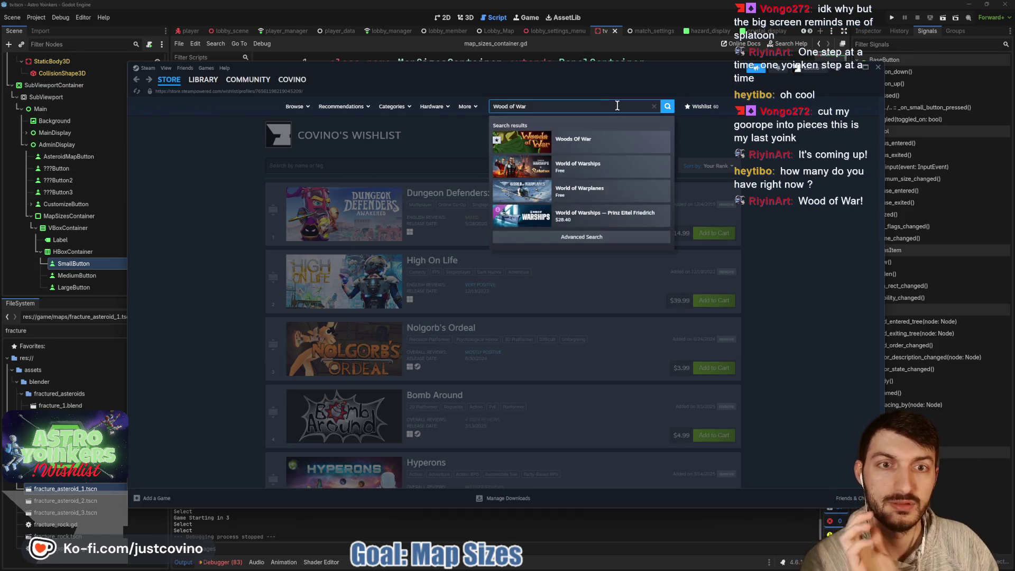
click(554, 144)
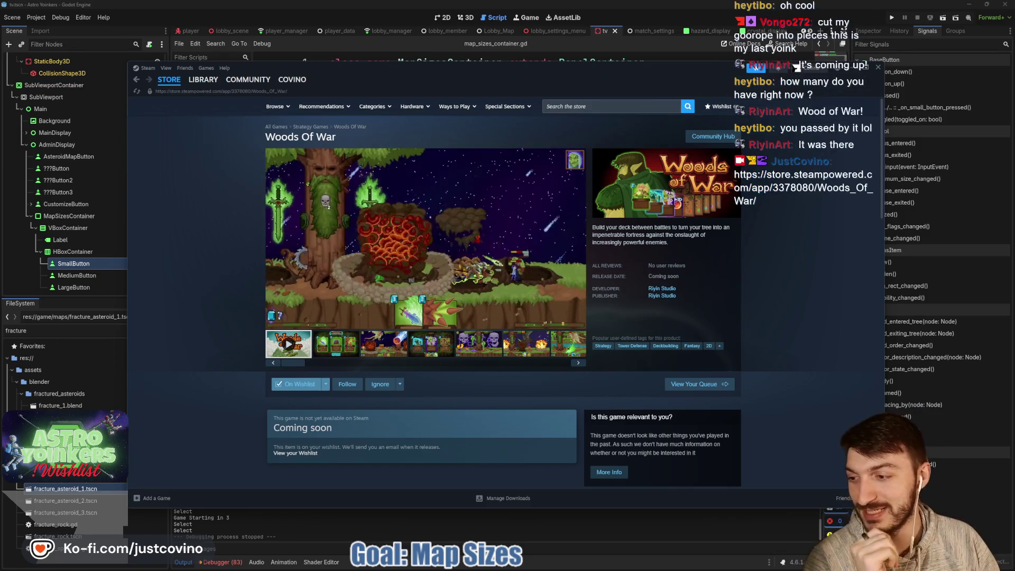
mouse_move(363, 297)
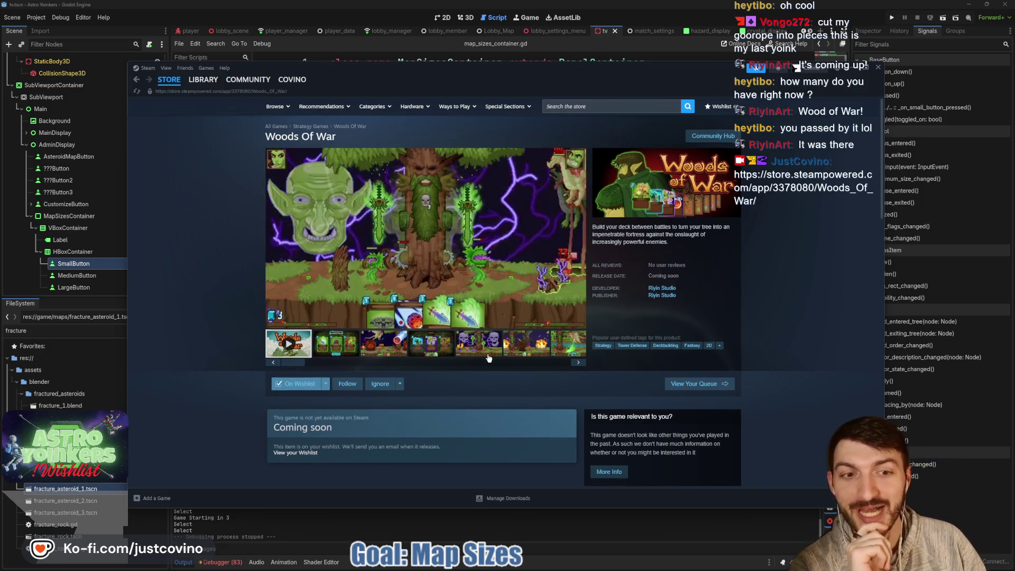
mouse_move(418, 233)
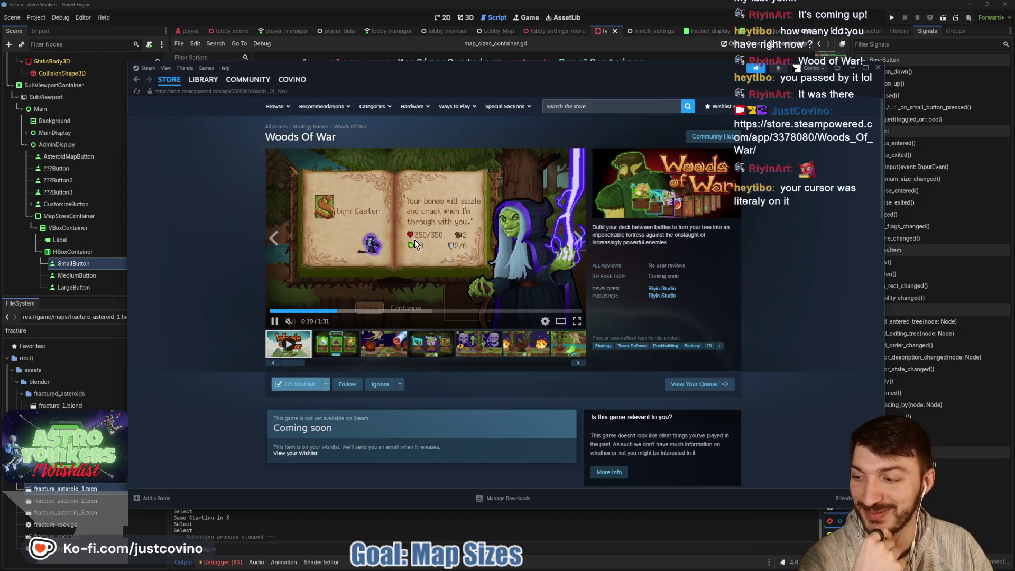
- Return to the wishlist, scroll down, and open the Woods Of War store page
click(718, 106)
scroll(513, 214, down, 3)
scroll(513, 217, down, 9)
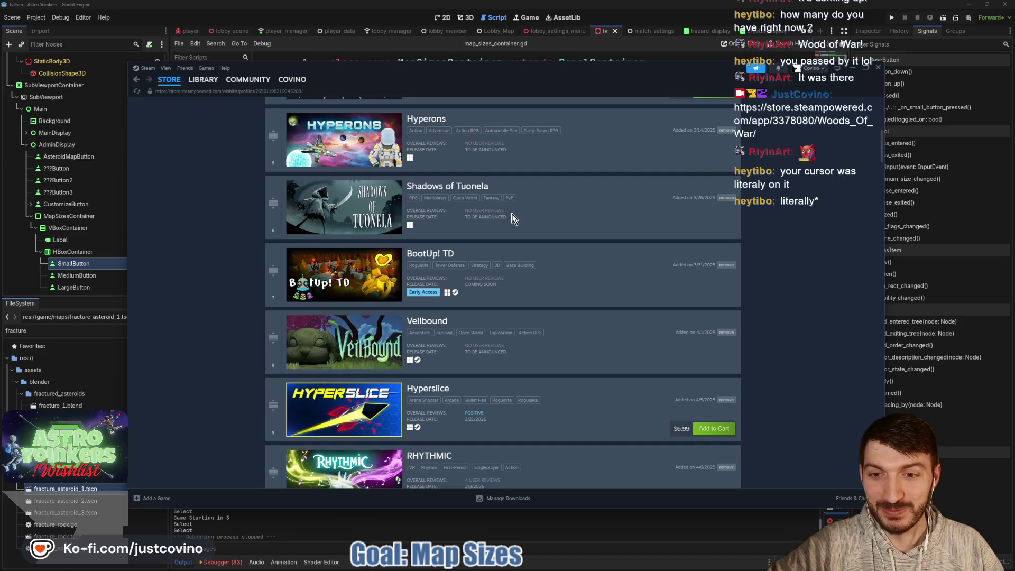
scroll(513, 217, down, 6)
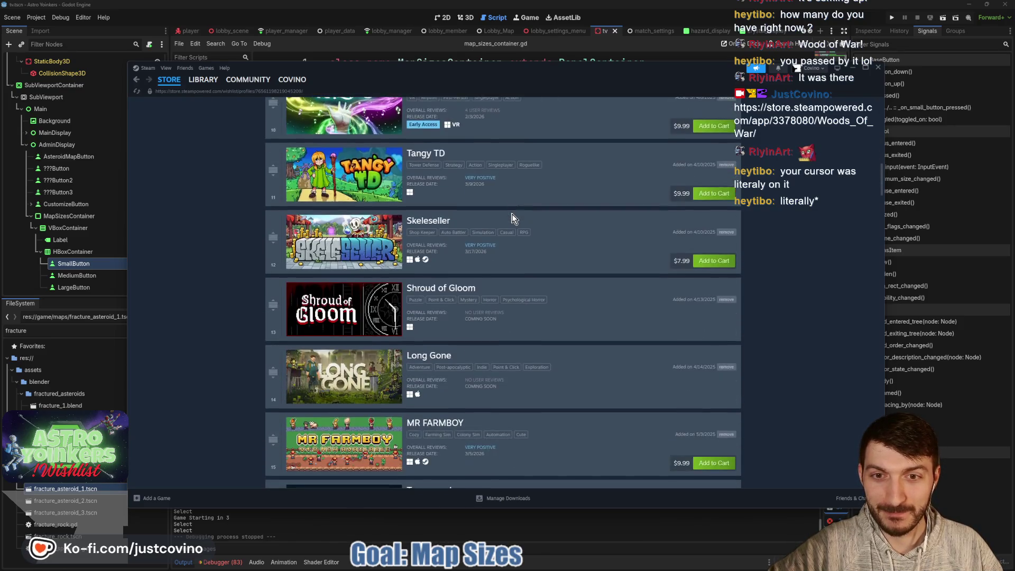
scroll(512, 216, down, 8)
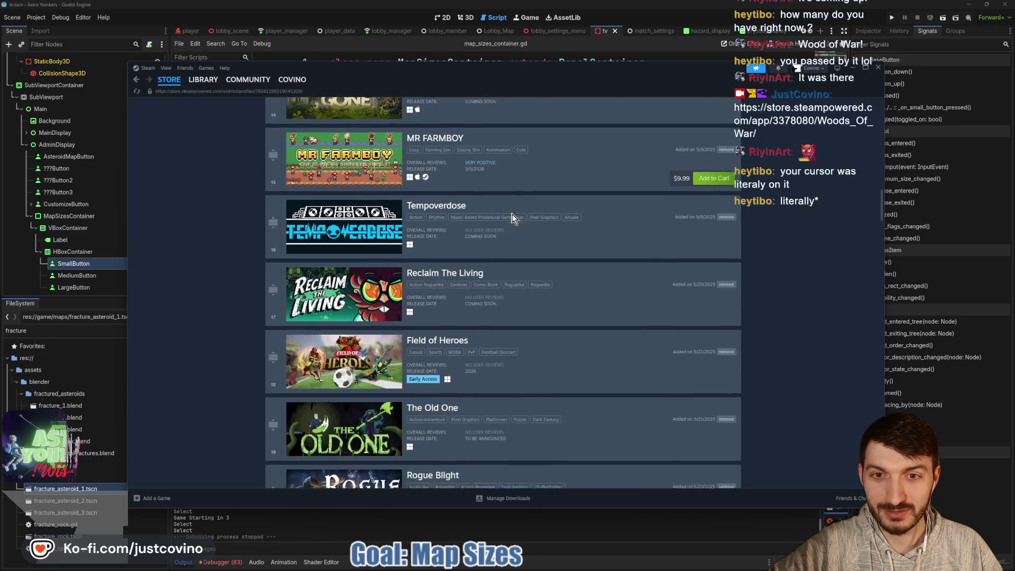
scroll(512, 216, down, 3)
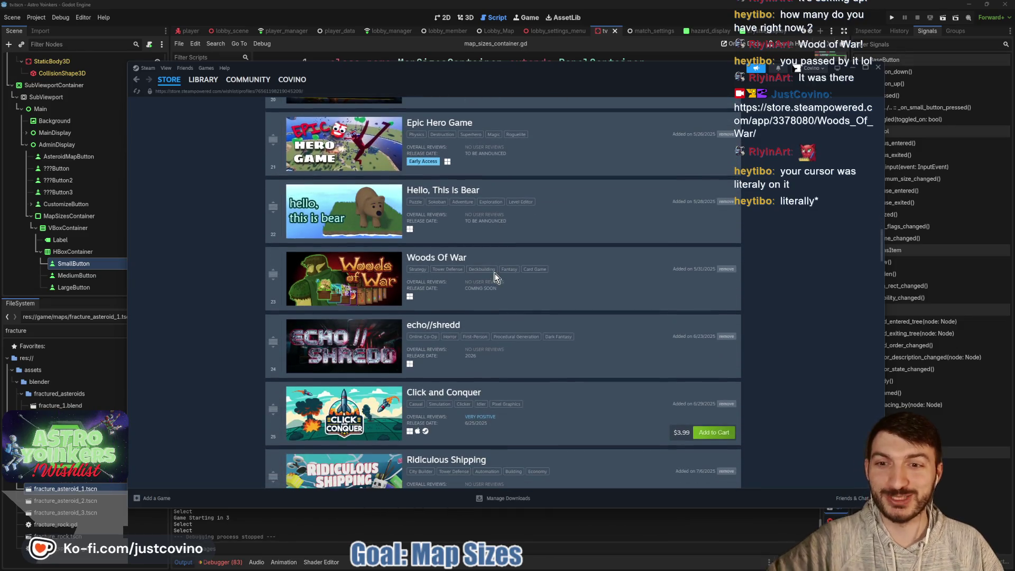
click(437, 258)
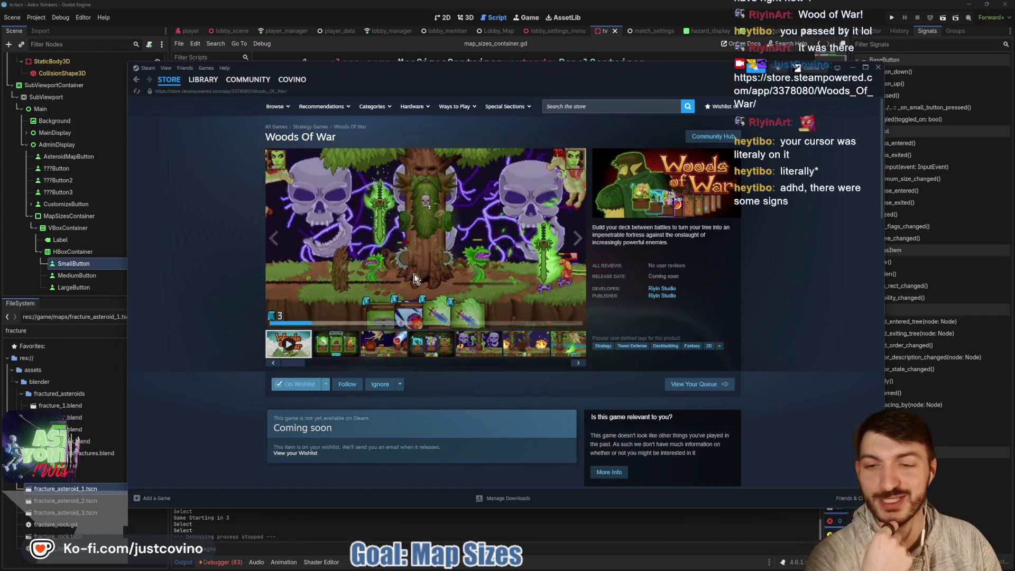
- Scroll down through the About This Game section on stages and Arcana Cards, then back up
scroll(483, 255, down, 3)
scroll(482, 255, down, 5)
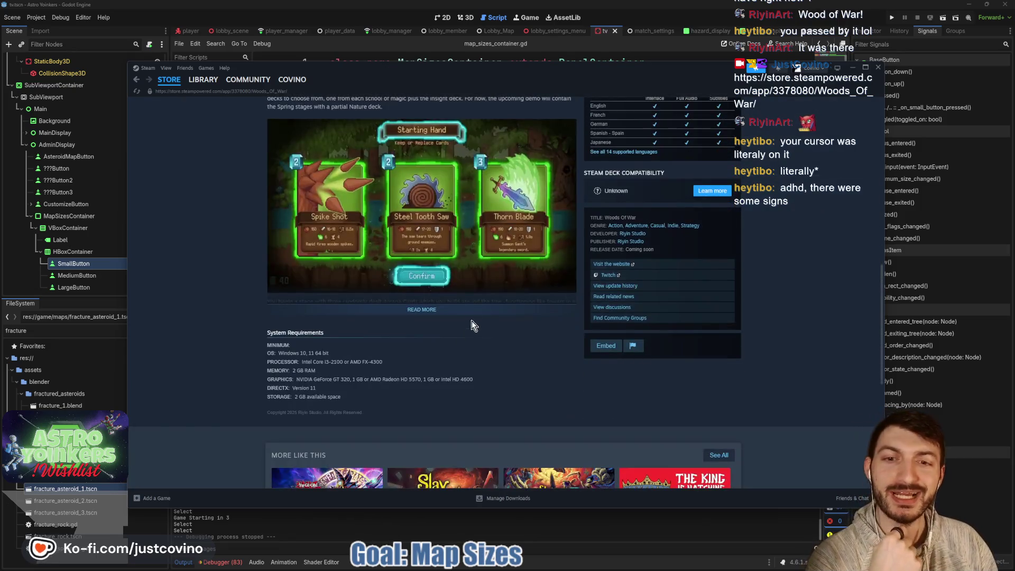
scroll(479, 338, down, 3)
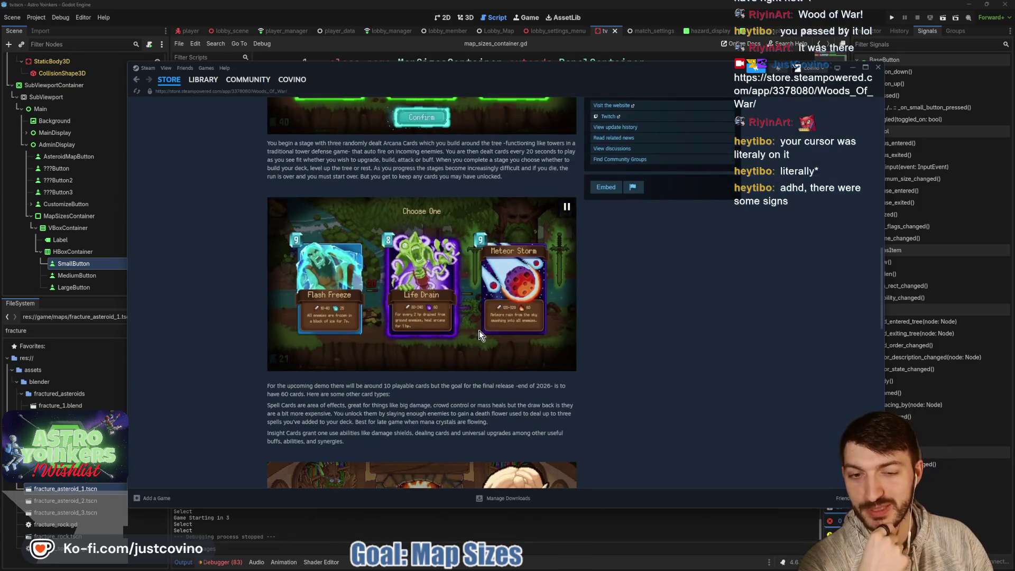
scroll(479, 331, down, 2)
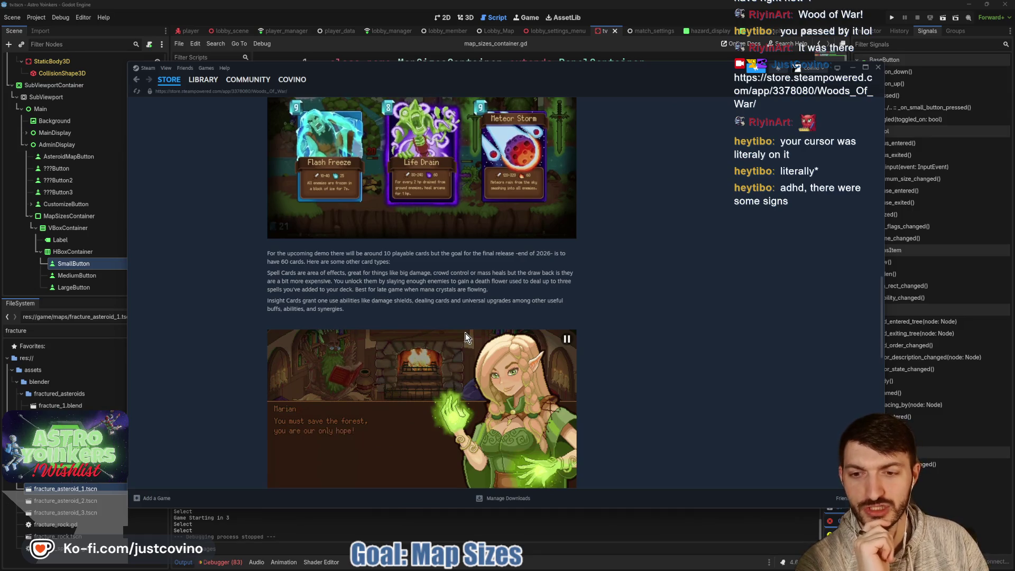
scroll(461, 333, down, 1)
scroll(457, 337, up, 5)
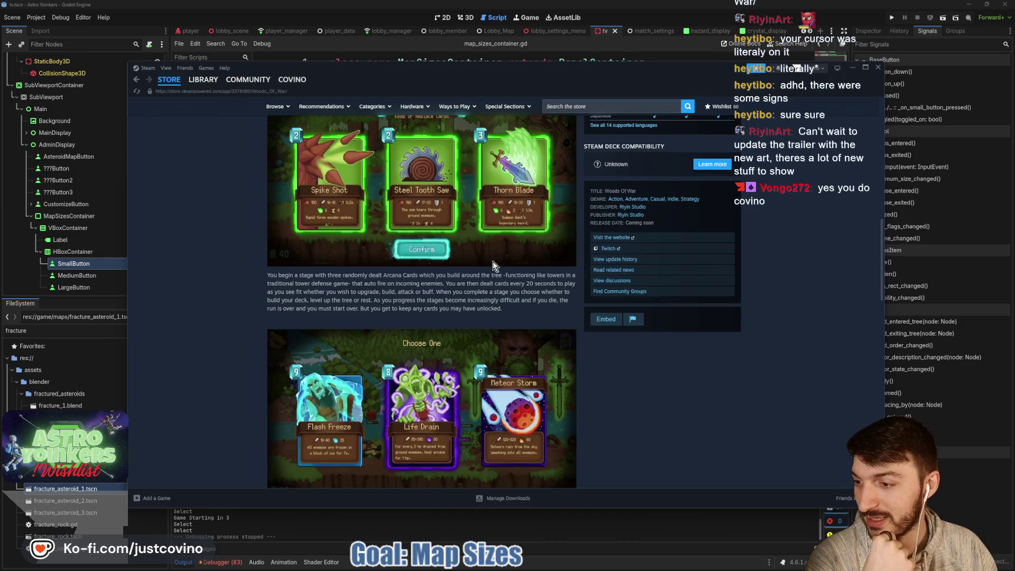
scroll(491, 315, up, 3)
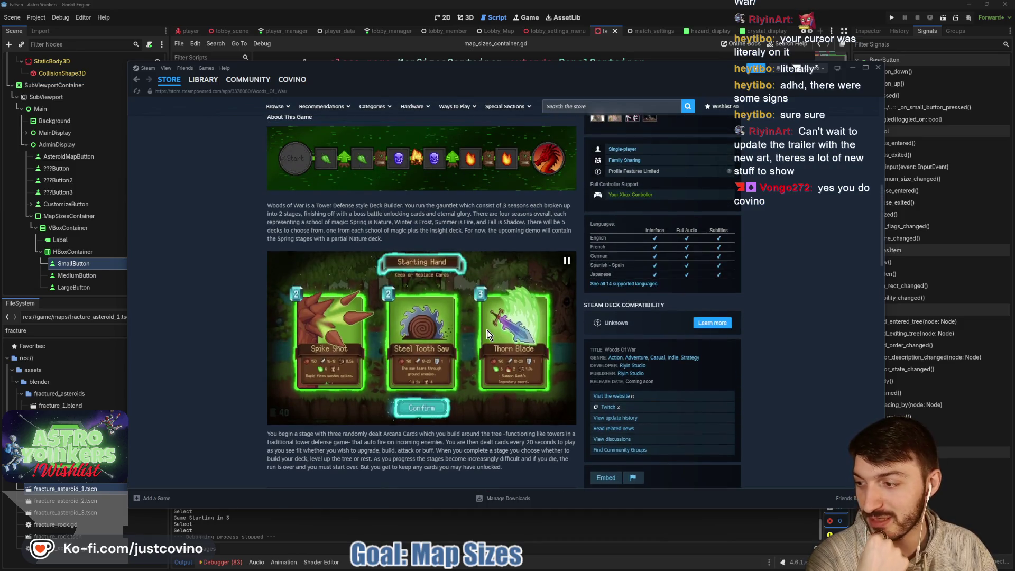
scroll(486, 330, up, 6)
scroll(483, 337, up, 1)
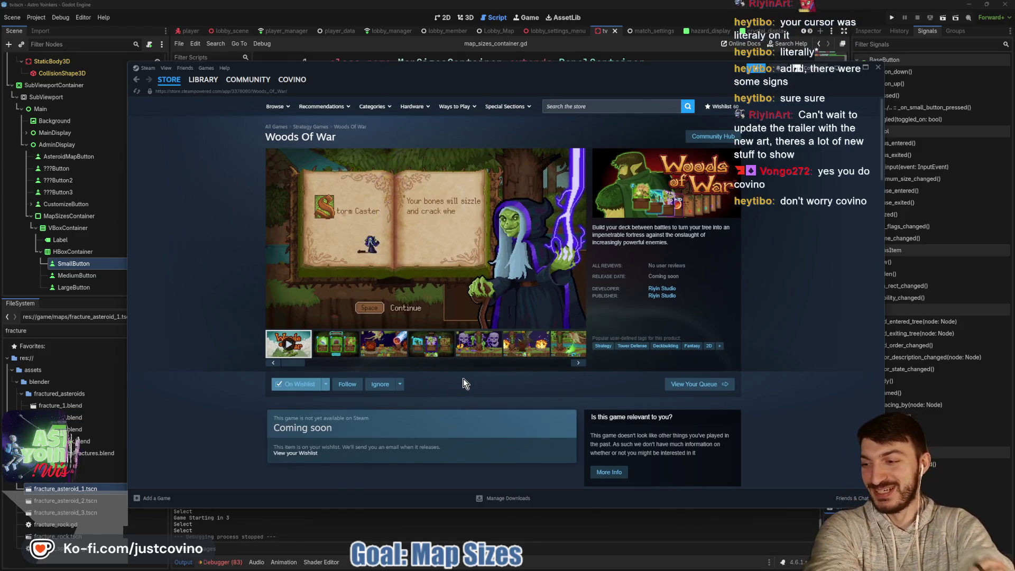
- Close Steam, delete the extra blank line in map_sizes_container.gd, and run the project
click(861, 71)
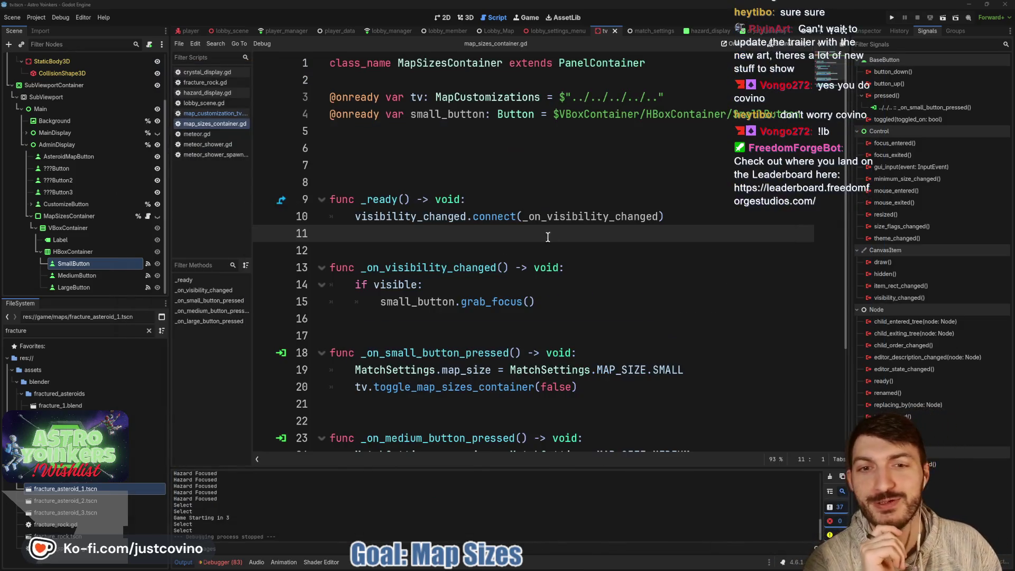
click(374, 162)
key(BackSpace)
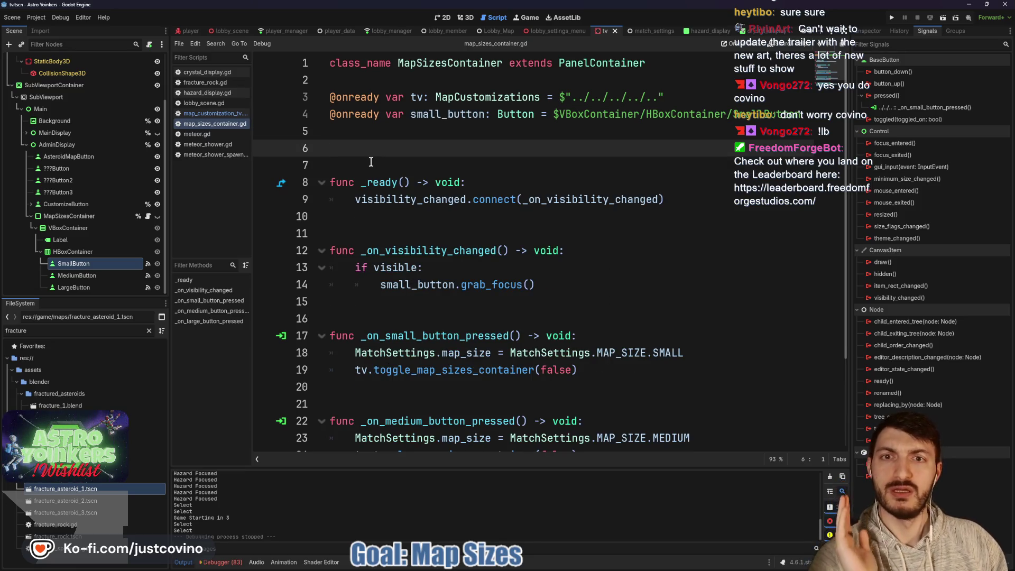
scroll(378, 163, down, 1)
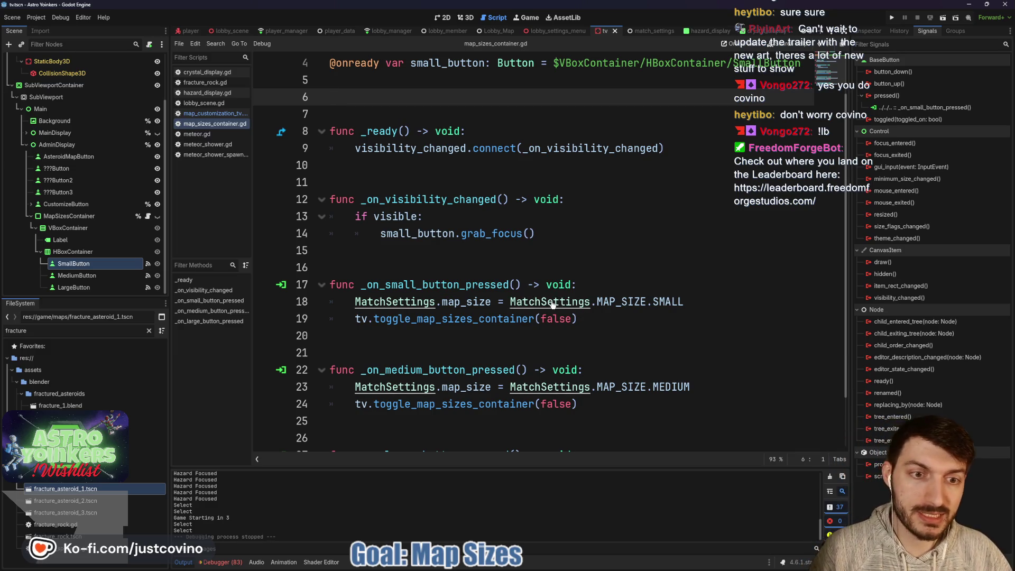
click(891, 18)
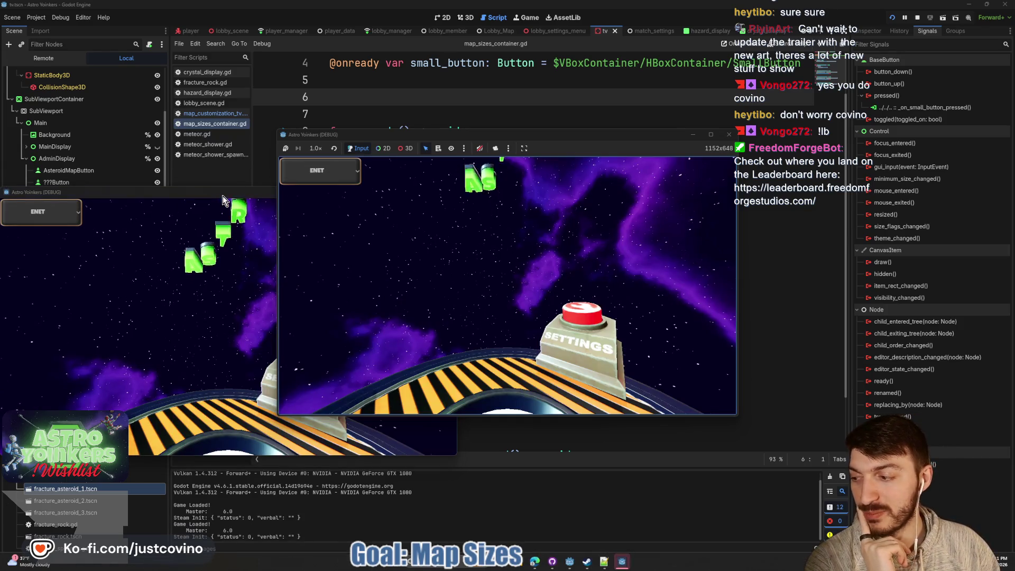
- Arrange the two game windows side by side and host a private lobby in the first
mouse_move(223, 195)
mouse_down()
mouse_move(286, 207)
mouse_move(664, 185)
mouse_move(660, 176)
mouse_up()
drag(595, 137, 347, 138)
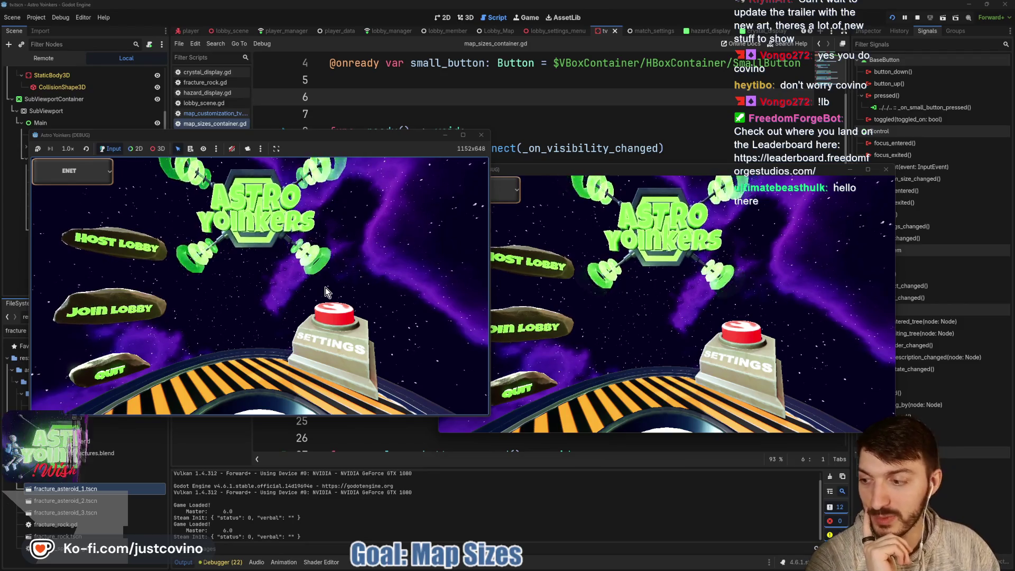
click(114, 242)
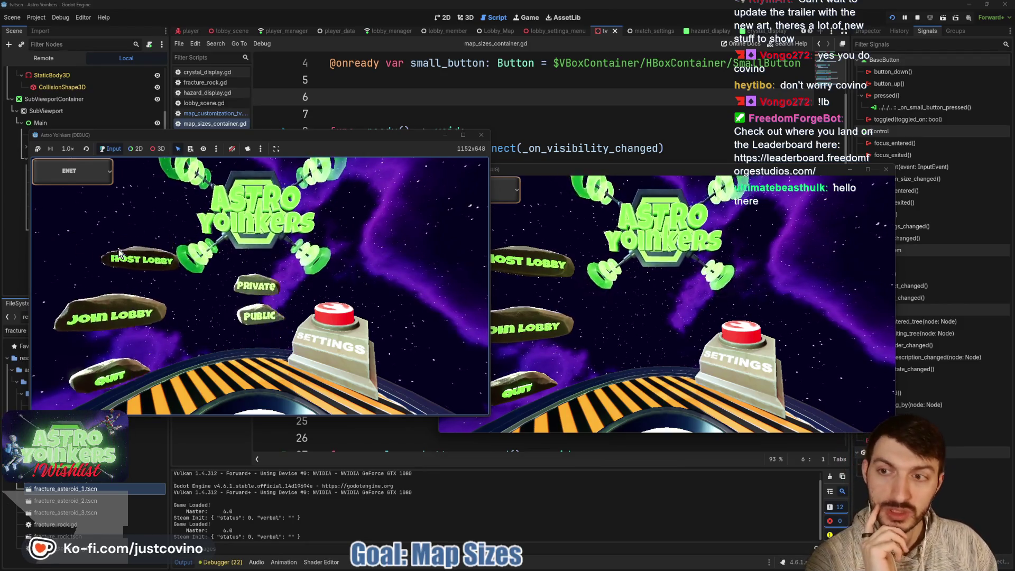
click(265, 238)
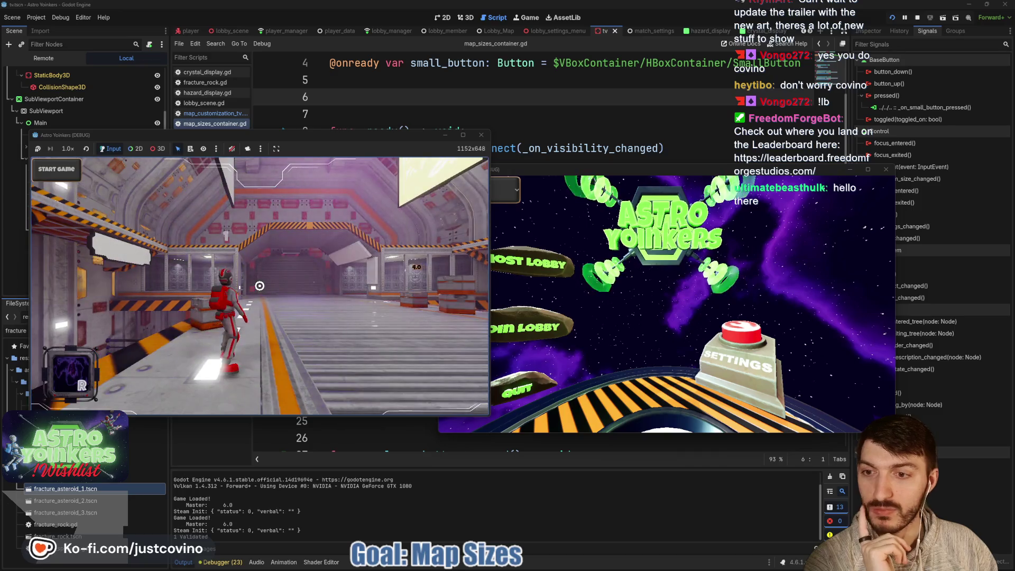
- Join the first listed lobby from the second game window, then stop the game
click(552, 324)
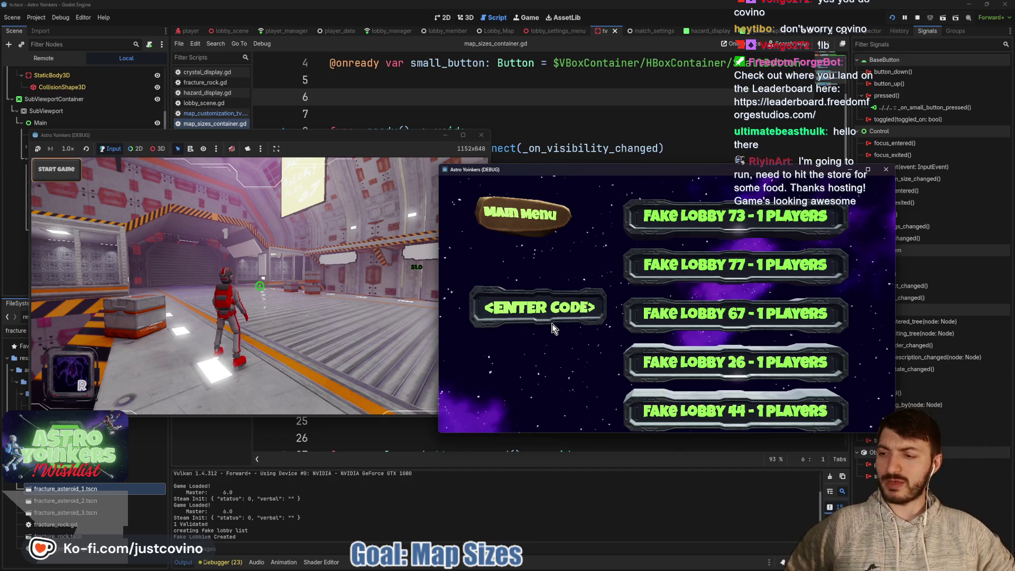
click(734, 216)
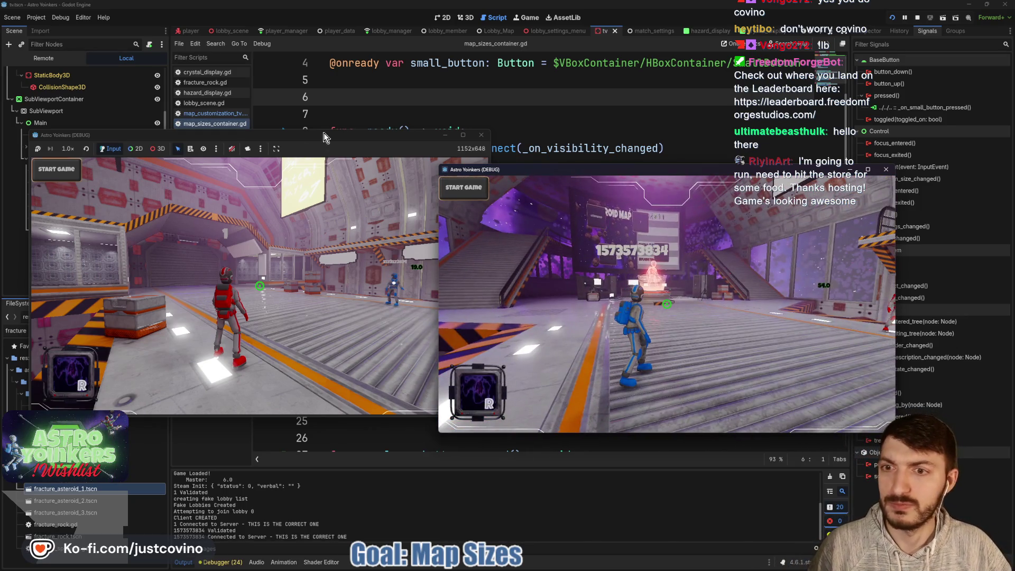
key(F8)
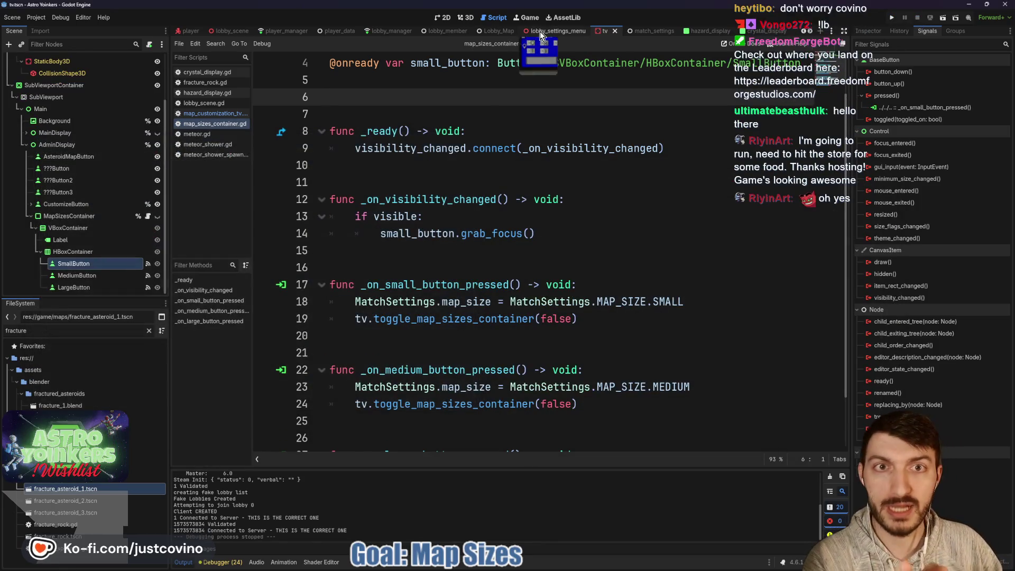
- Return to the tv scene and show it in the 2D view
click(541, 31)
click(607, 31)
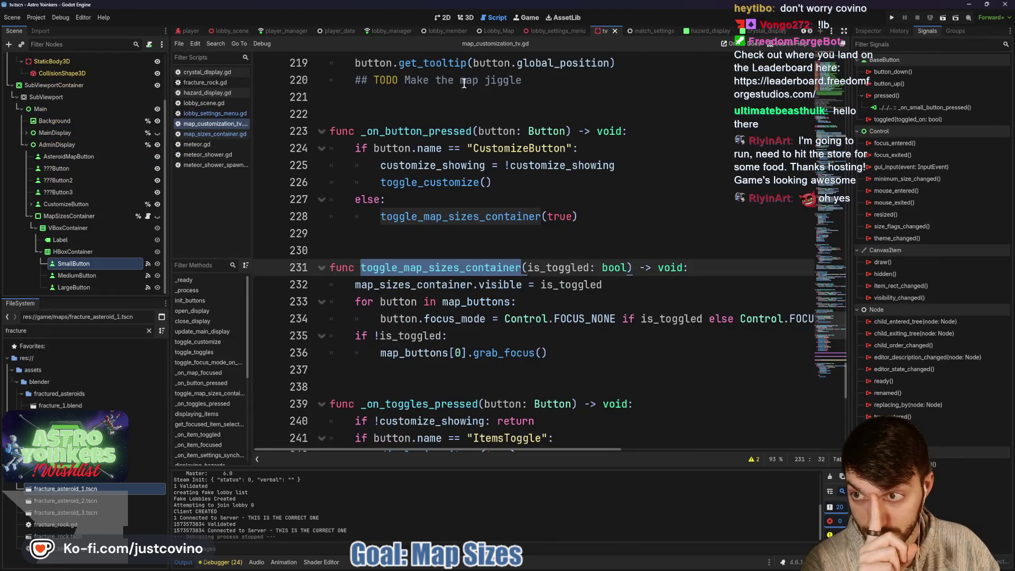
scroll(143, 227, up, 1)
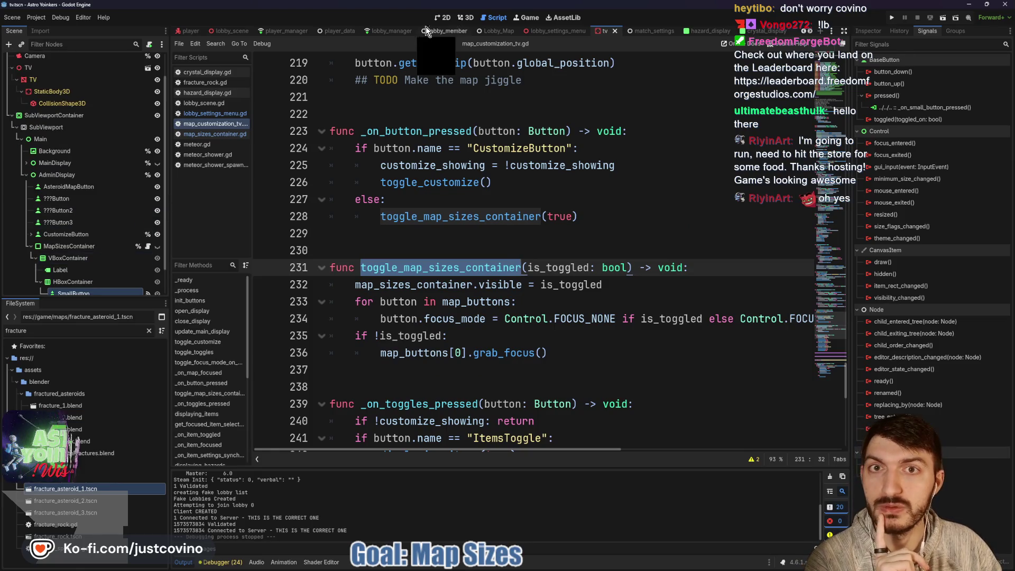
click(442, 17)
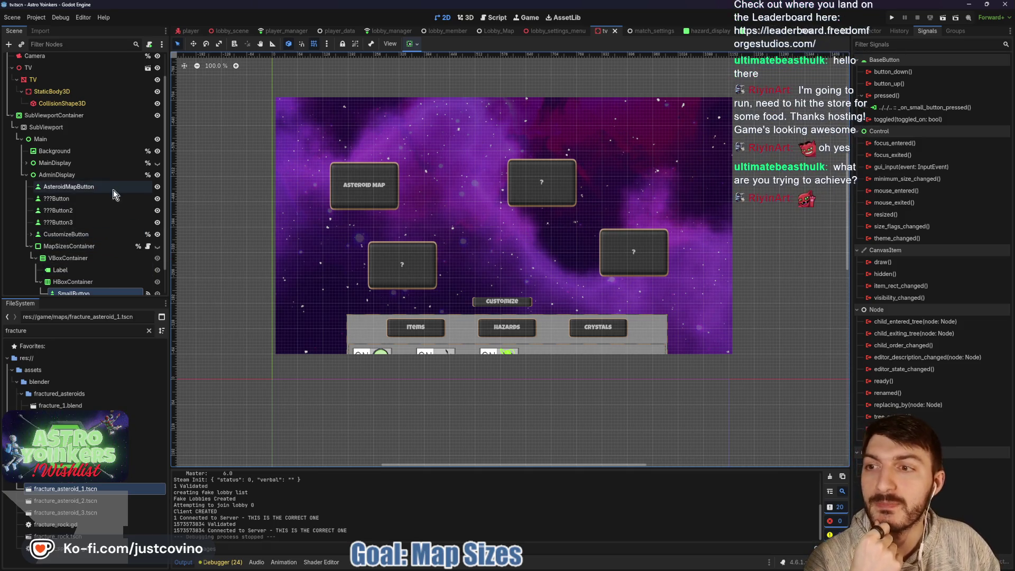
- Make MainDisplay visible and hide AdminDisplay, save the tv scene, and relaunch the game
click(29, 247)
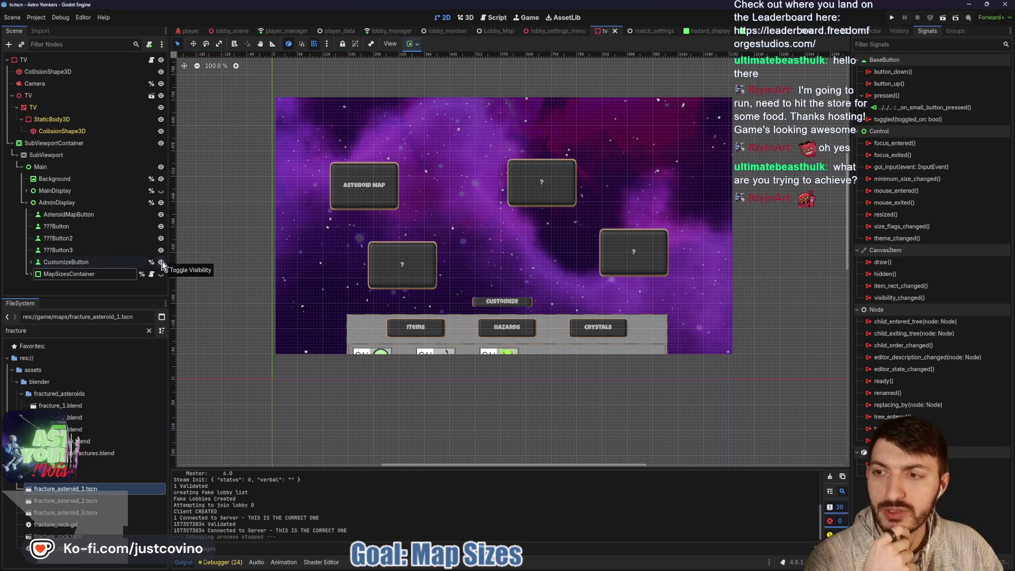
click(161, 191)
click(161, 203)
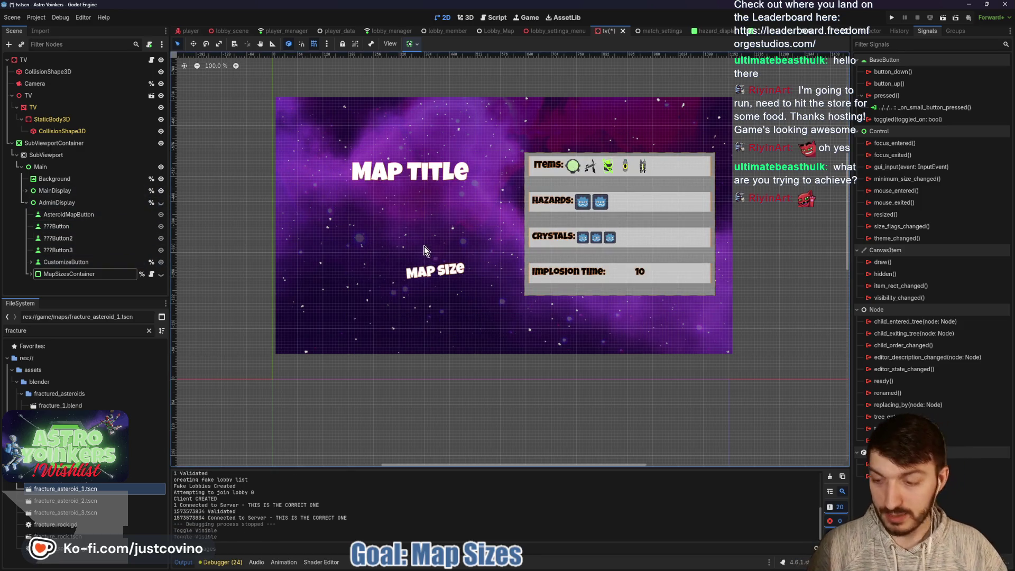
key(ctrl+s)
click(893, 20)
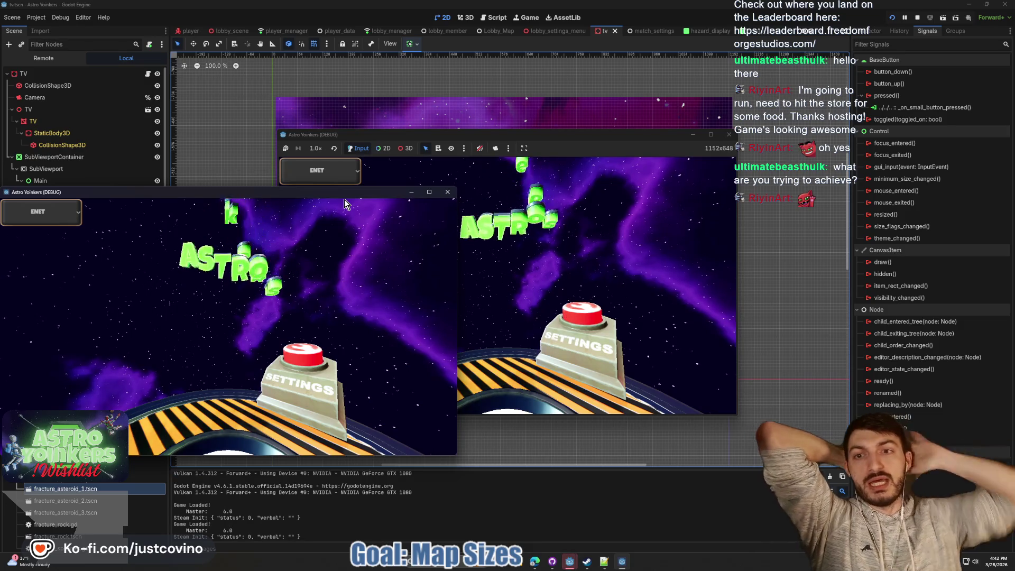
- Arrange both game windows, host a private lobby in the first, and walk into the room
drag(256, 192, 688, 166)
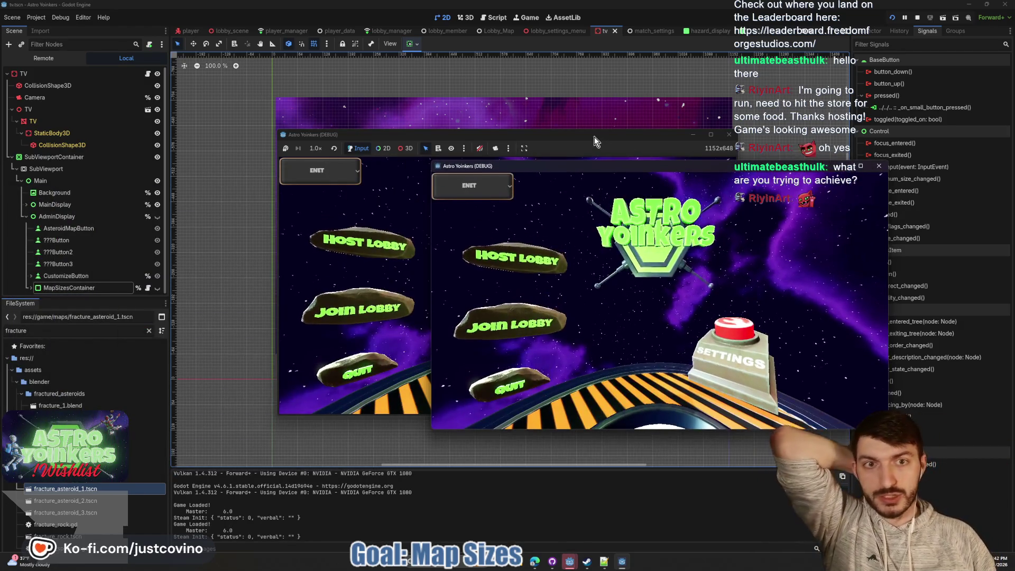
drag(594, 138, 370, 146)
click(140, 251)
click(286, 260)
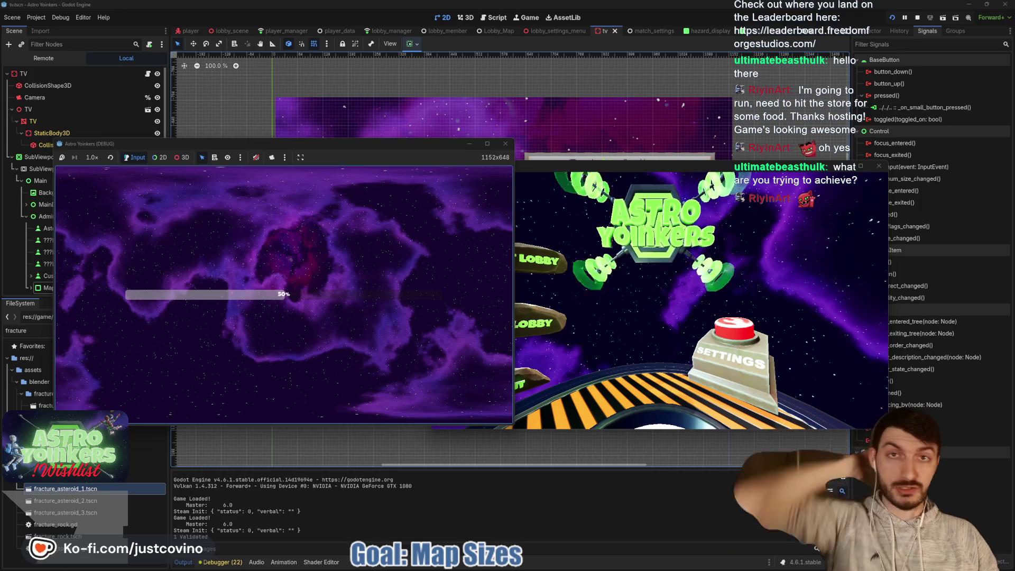
key(w)
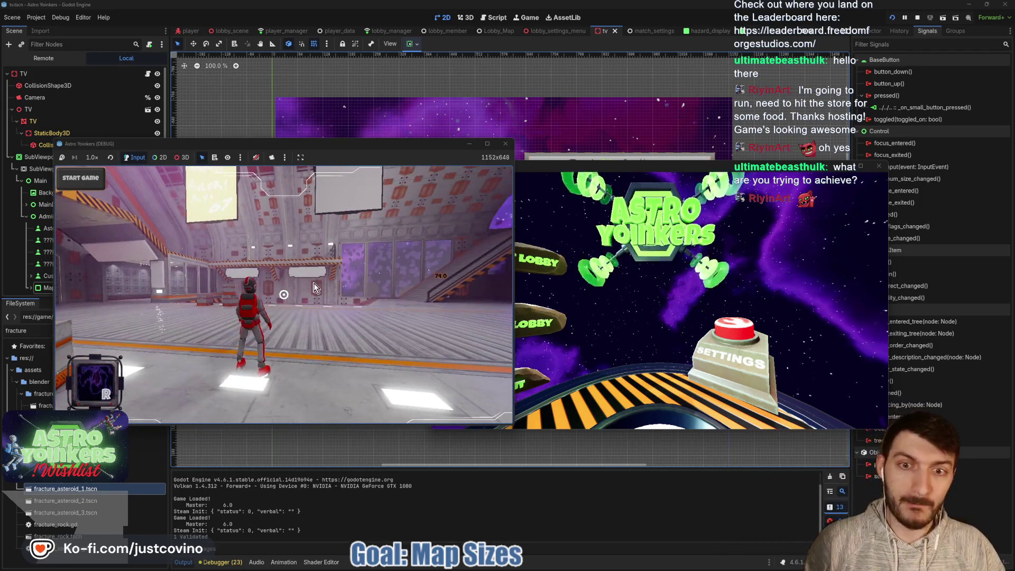
- Join the lobby from the second window, then walk the red player to the consoles' customization screen
drag(654, 168, 731, 138)
click(575, 289)
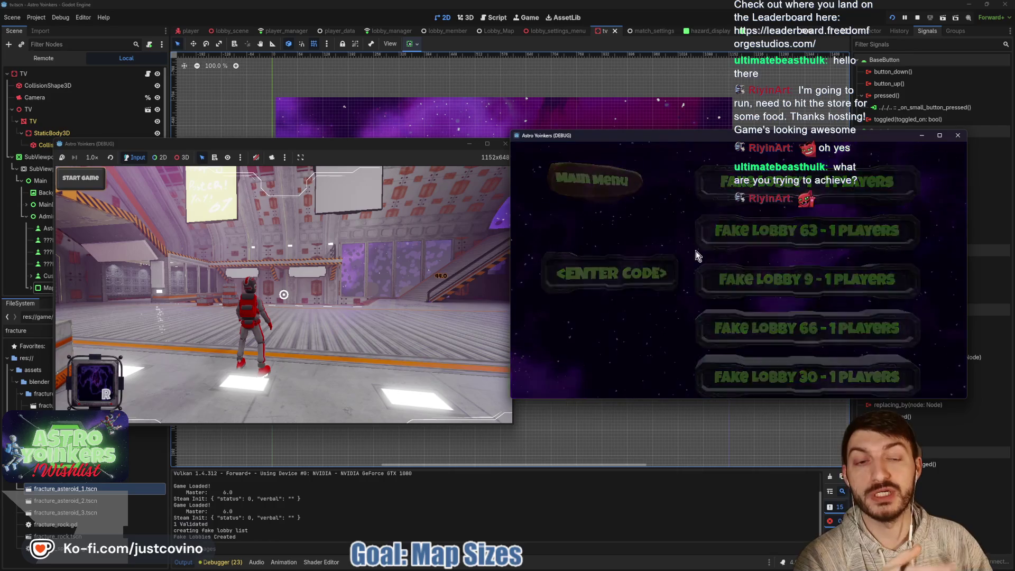
click(750, 186)
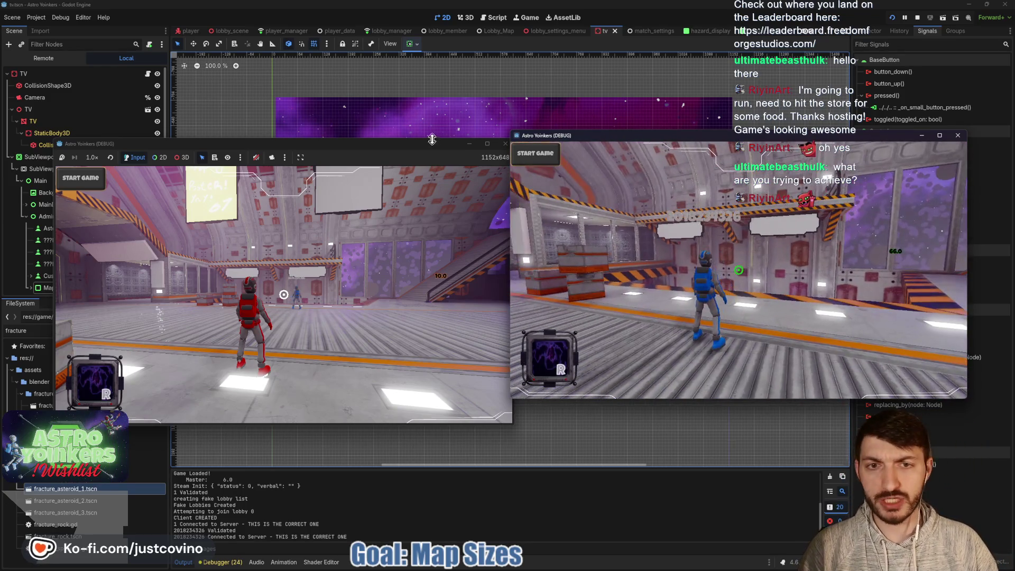
click(401, 147)
key(w)
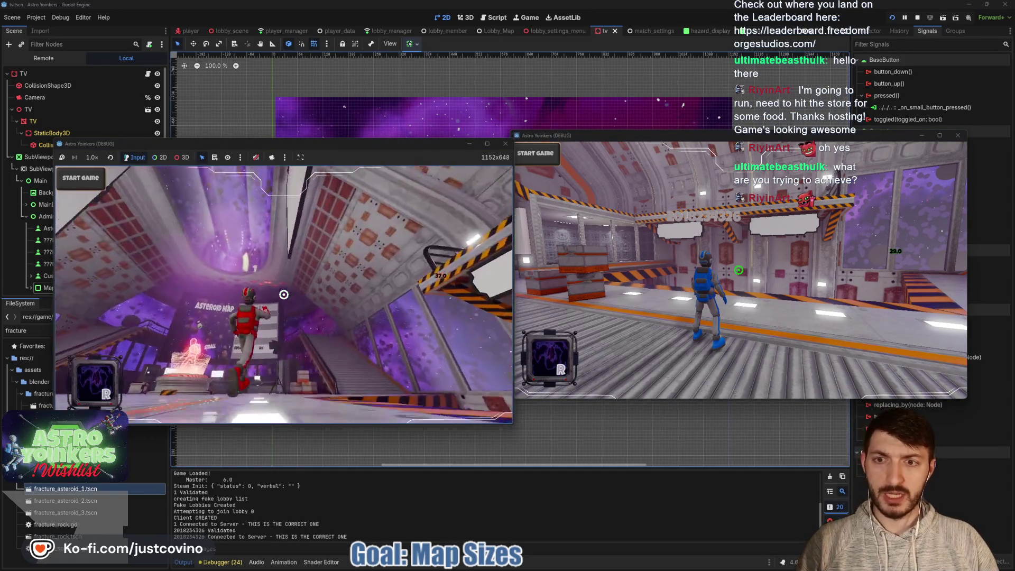
key(w)
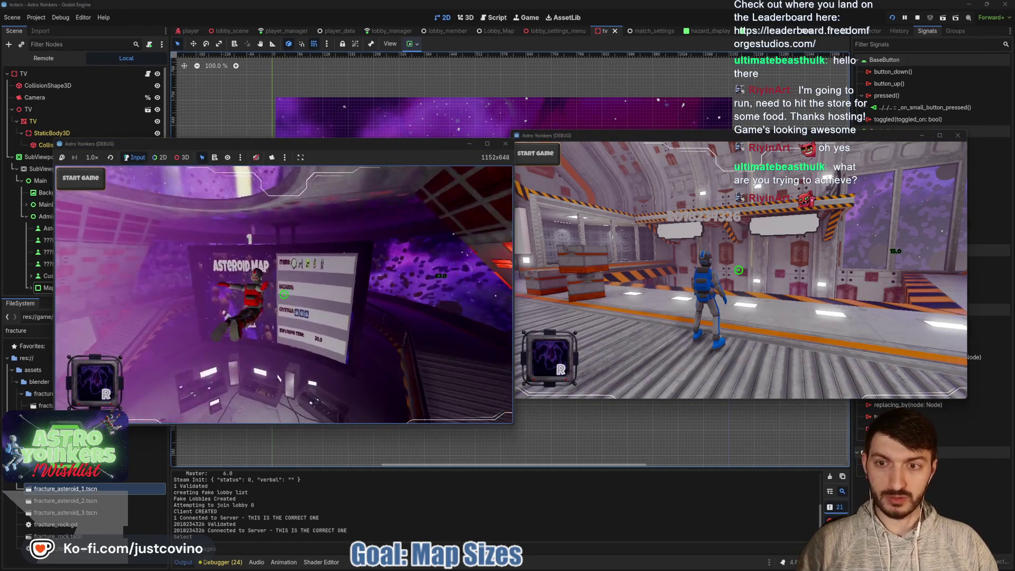
key(e)
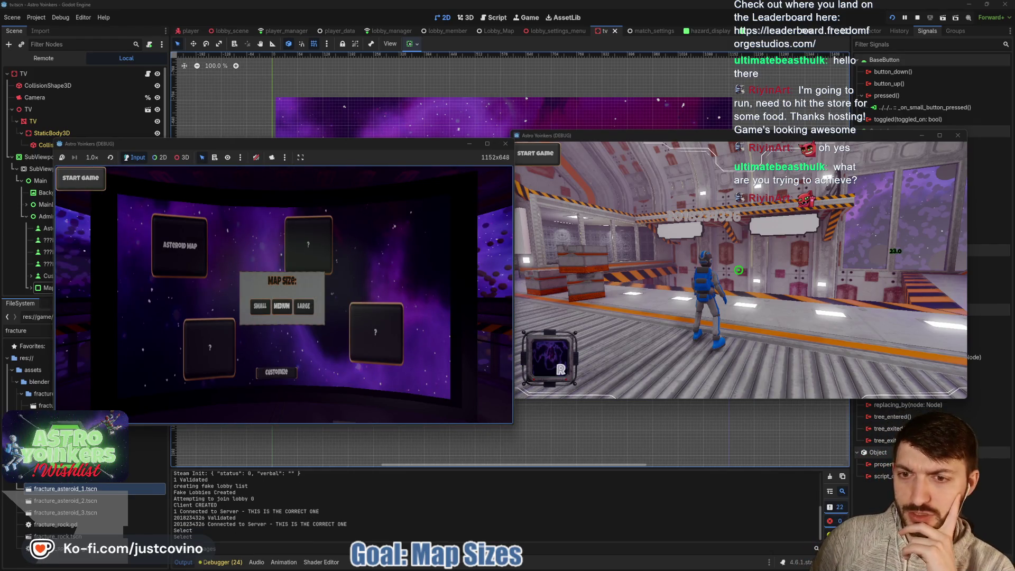
- Close customization, start the asteroid match, grapple toward the asteroids, then stop with F8
key(e)
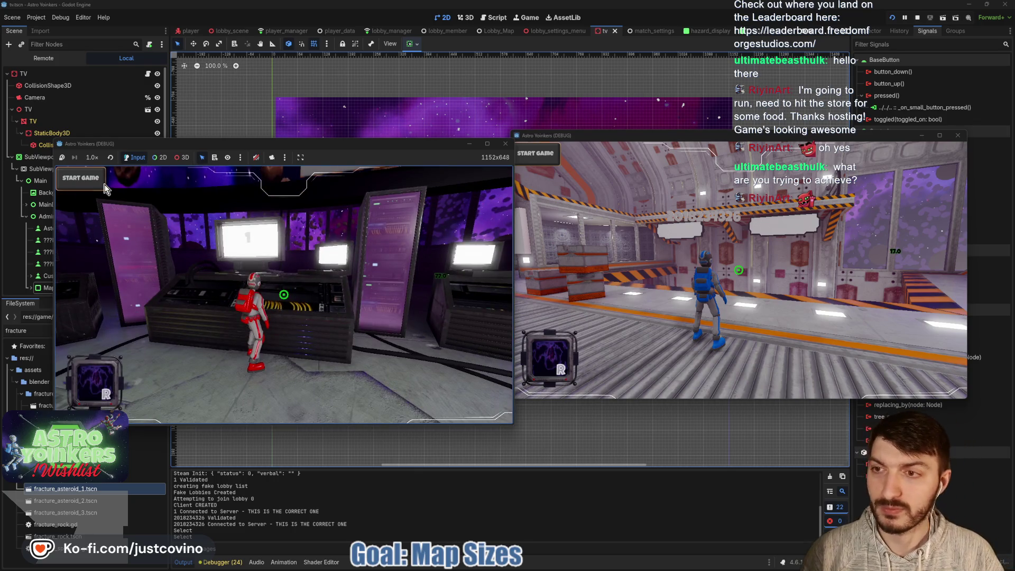
click(104, 185)
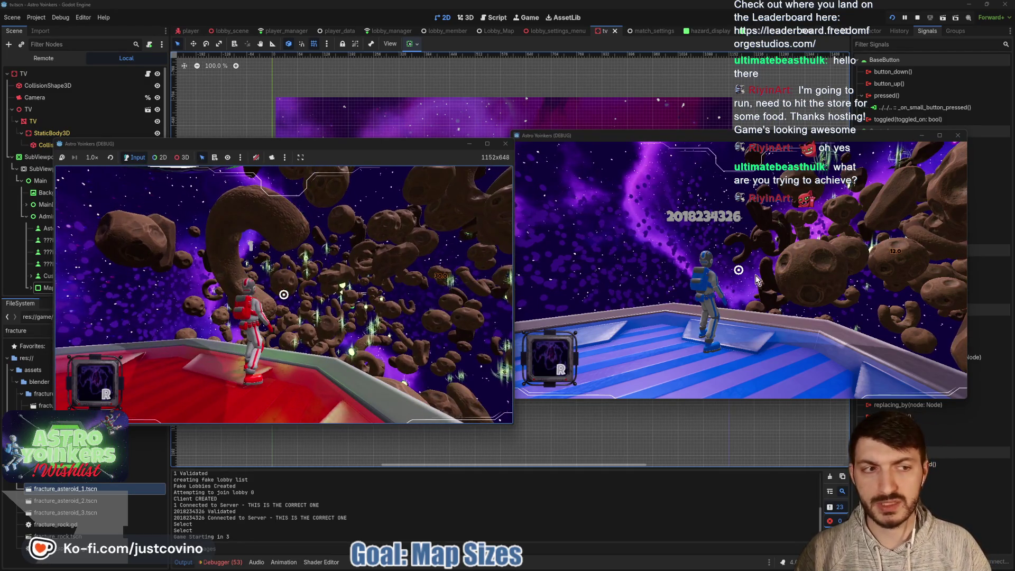
click(314, 271)
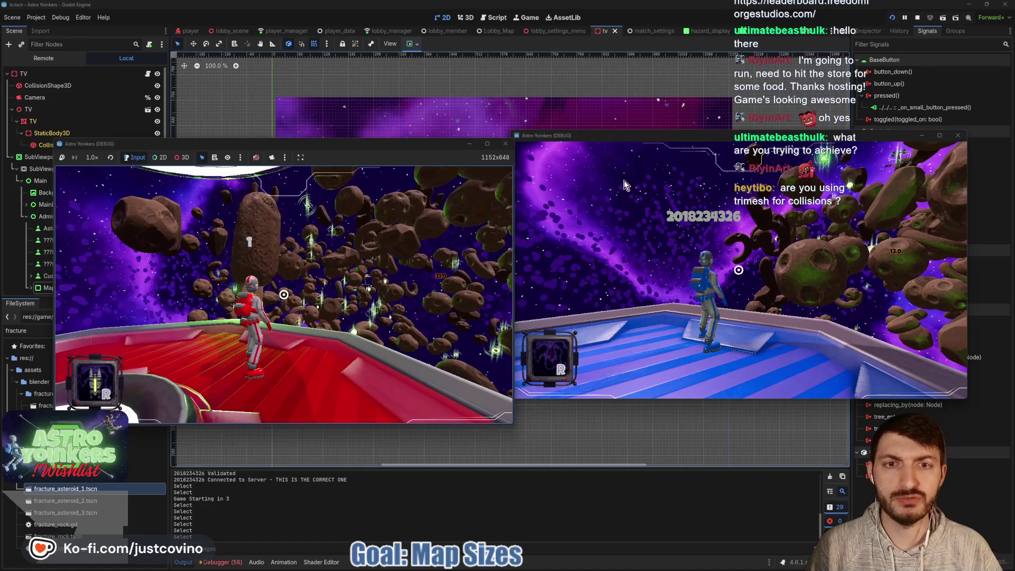
key(F8)
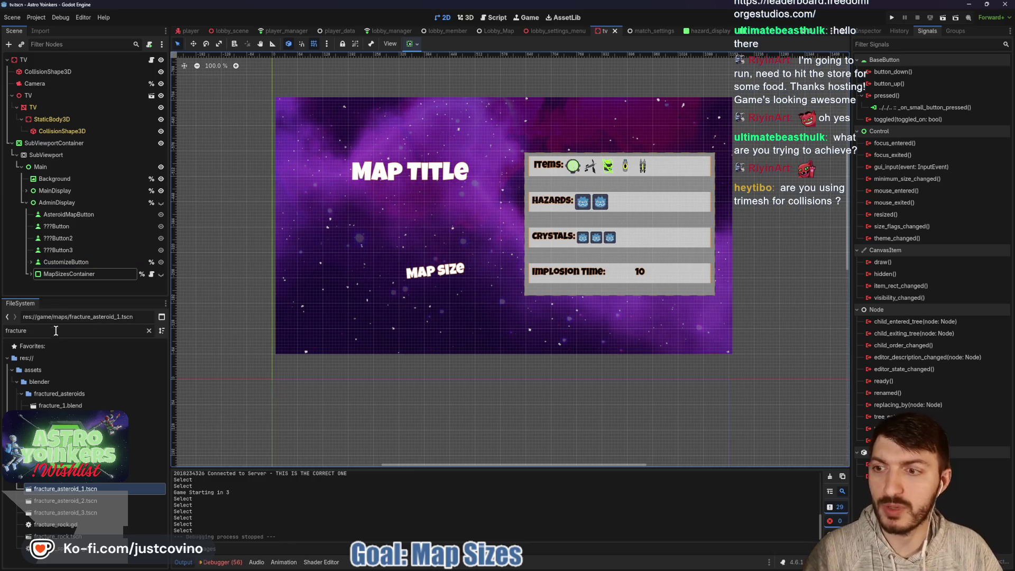
- Filter the FileSystem for 'asteroid' and open asteroid.tscn
key(ctrl+a)
key(BackSpace)
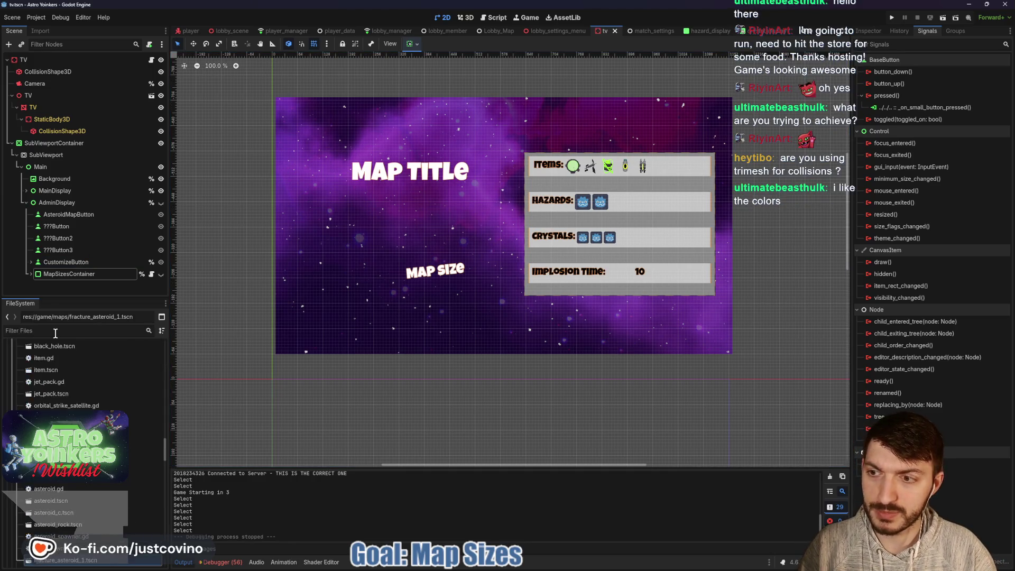
text(asteroid)
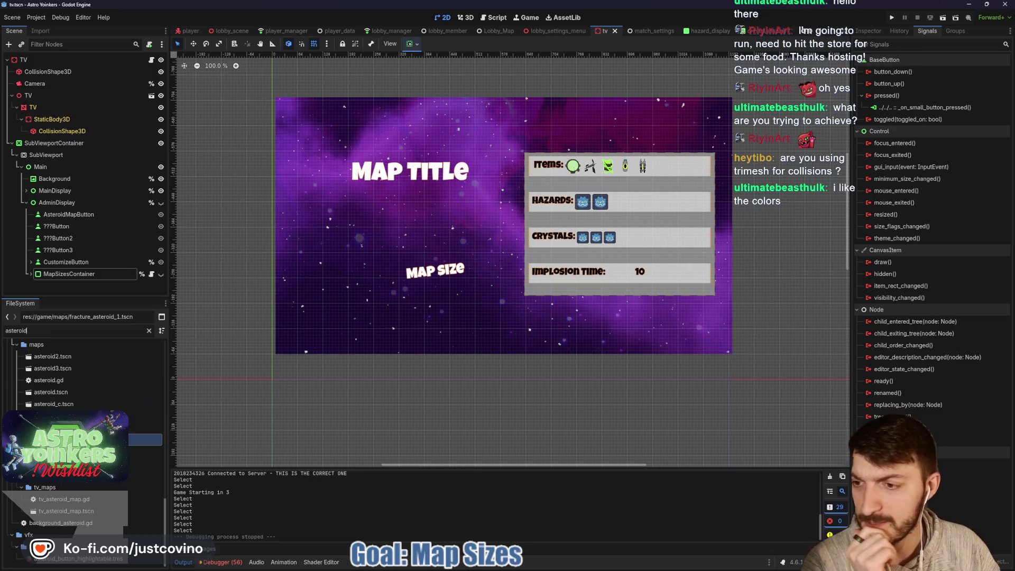
click(68, 392)
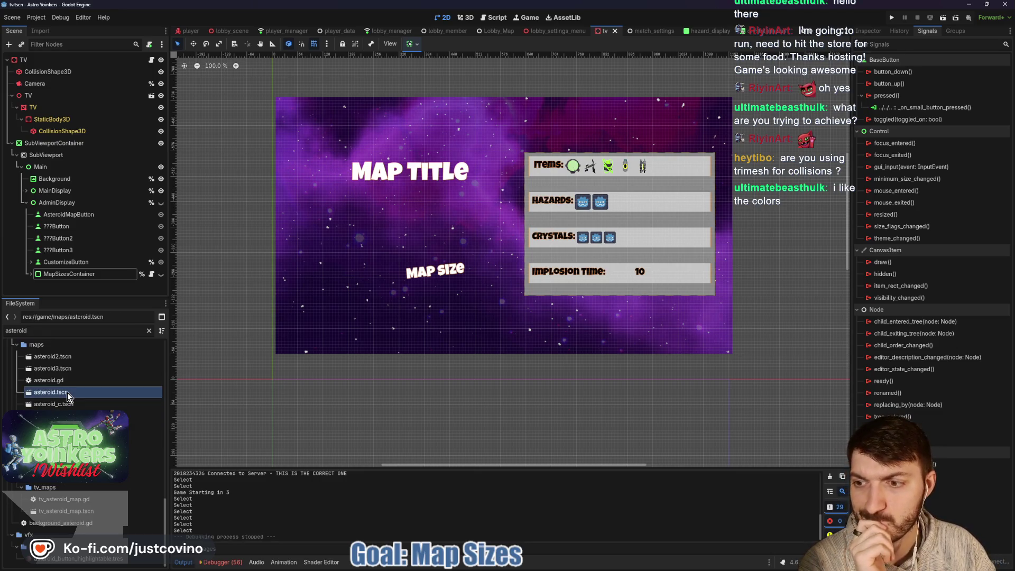
double_click(68, 392)
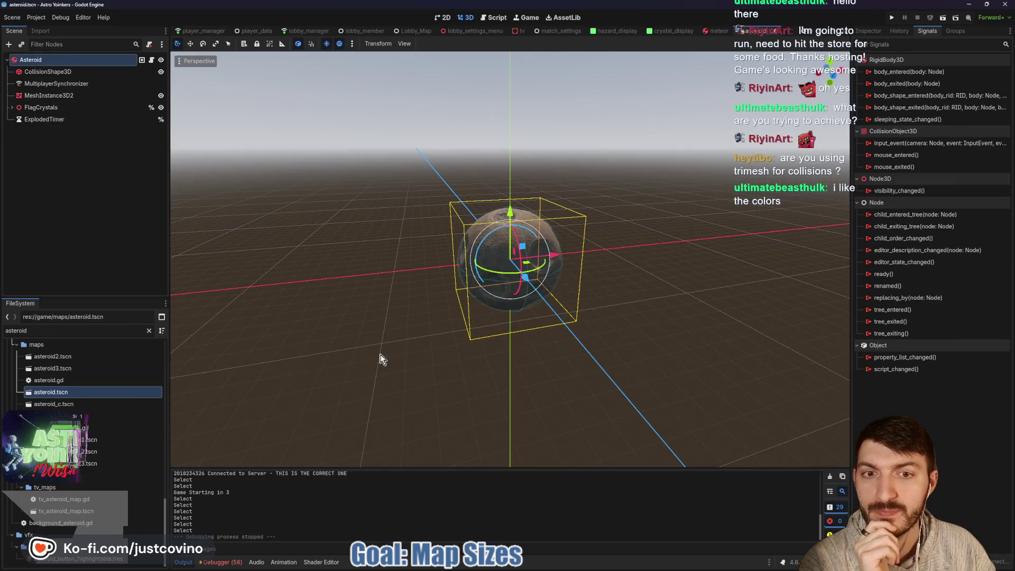
- Select the asteroid's CollisionShape3D, view it from front and above, and inspect its properties
click(63, 72)
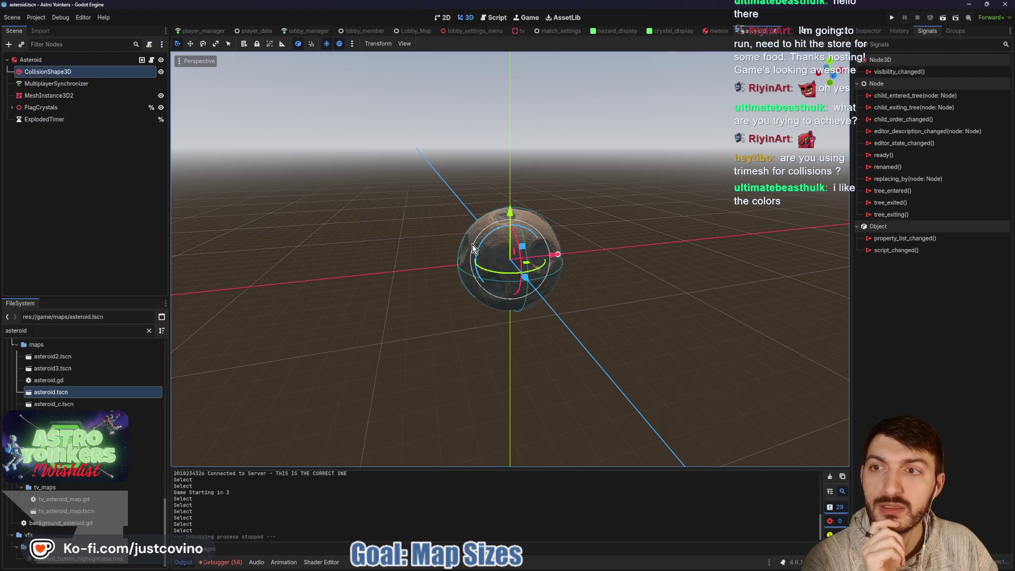
key(KP_1)
scroll(612, 256, up, 5)
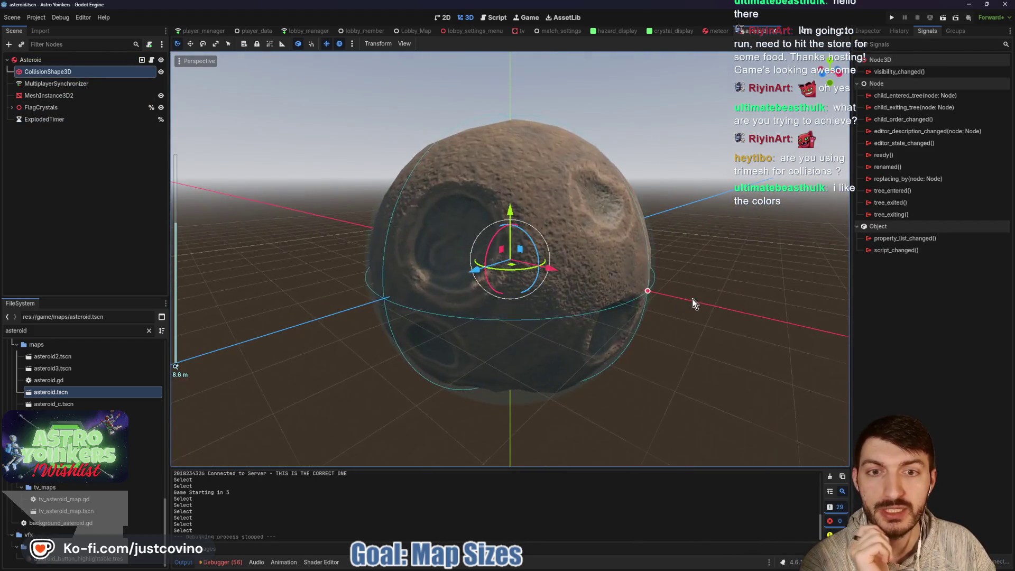
mouse_move(760, 274)
mouse_down()
mouse_move(785, 234)
mouse_move(734, 284)
mouse_up()
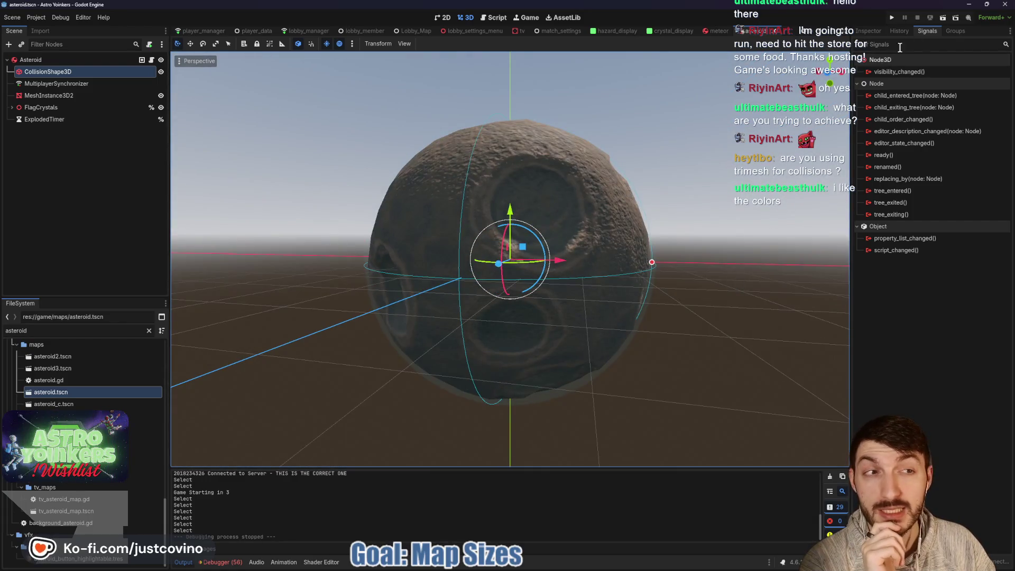
click(868, 31)
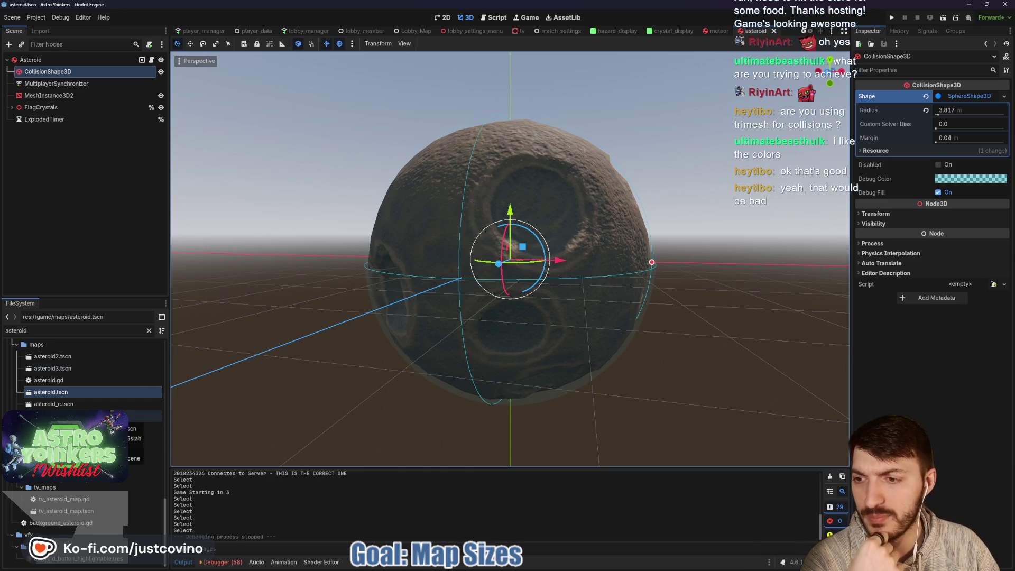
- Open asteroid_rock.tscn and toggle visibility of its three collision shapes on and off
double_click(81, 416)
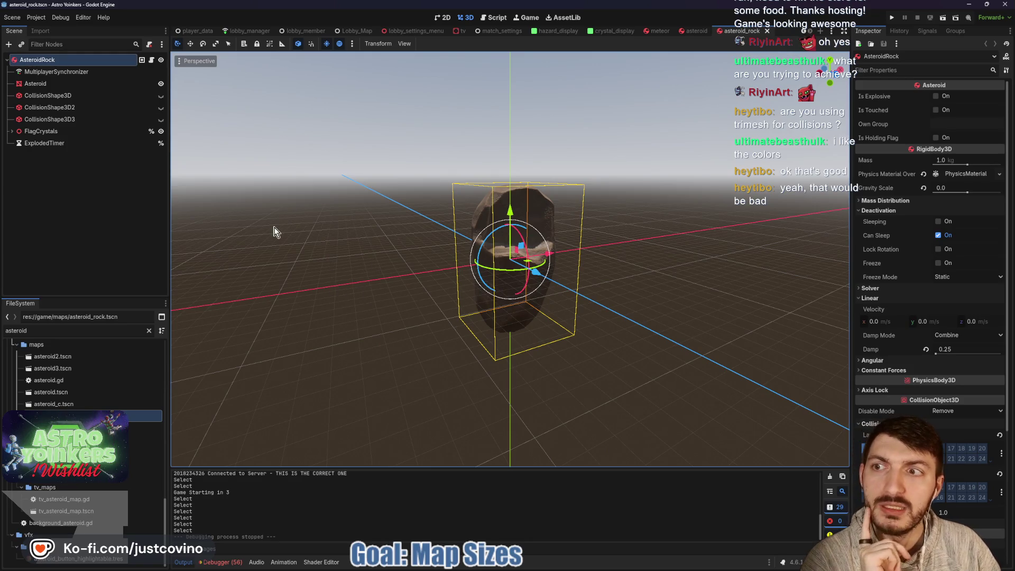
drag(368, 234, 516, 234)
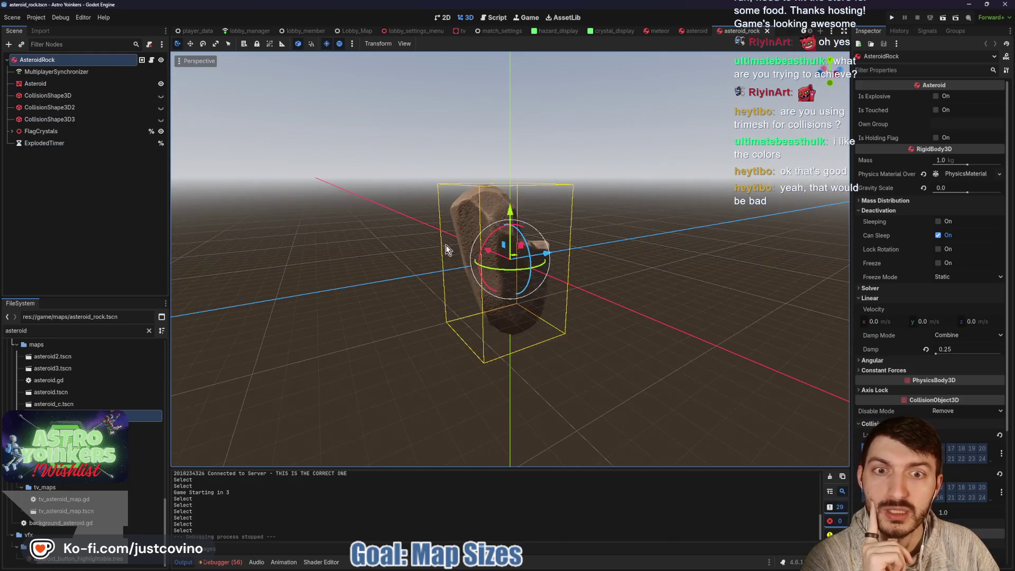
scroll(445, 245, up, 5)
scroll(427, 260, down, 2)
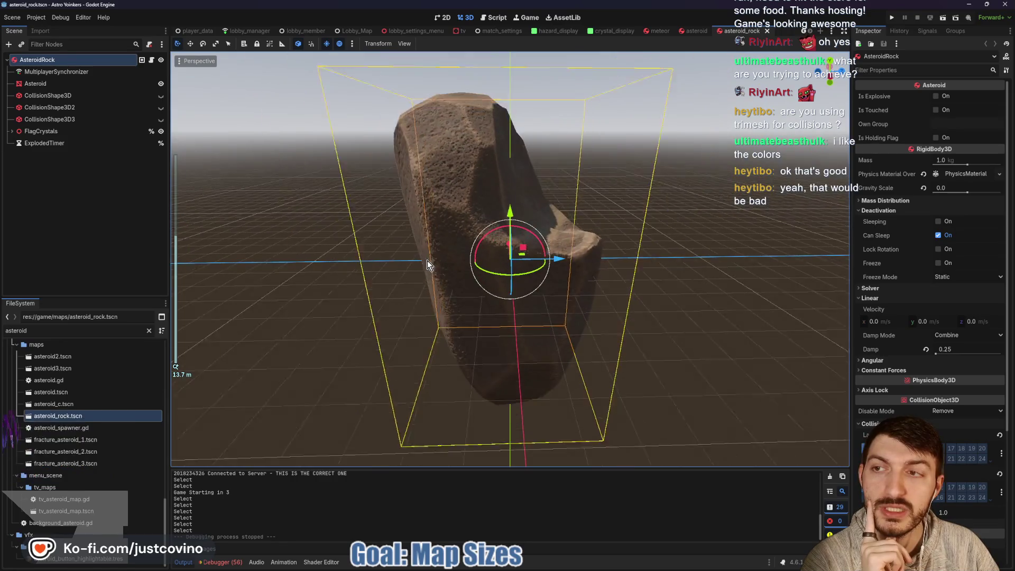
click(161, 95)
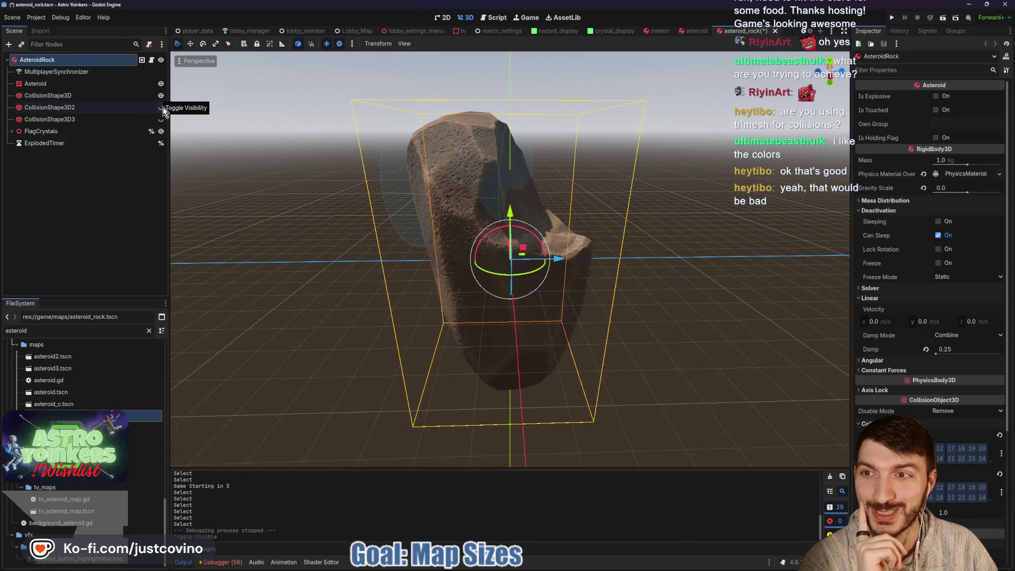
click(161, 108)
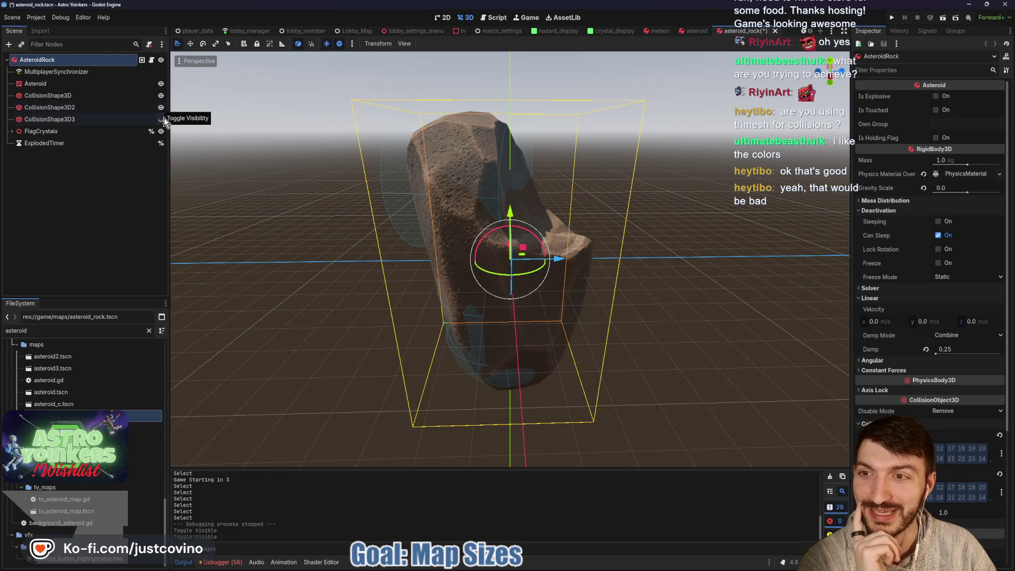
click(163, 119)
click(163, 119)
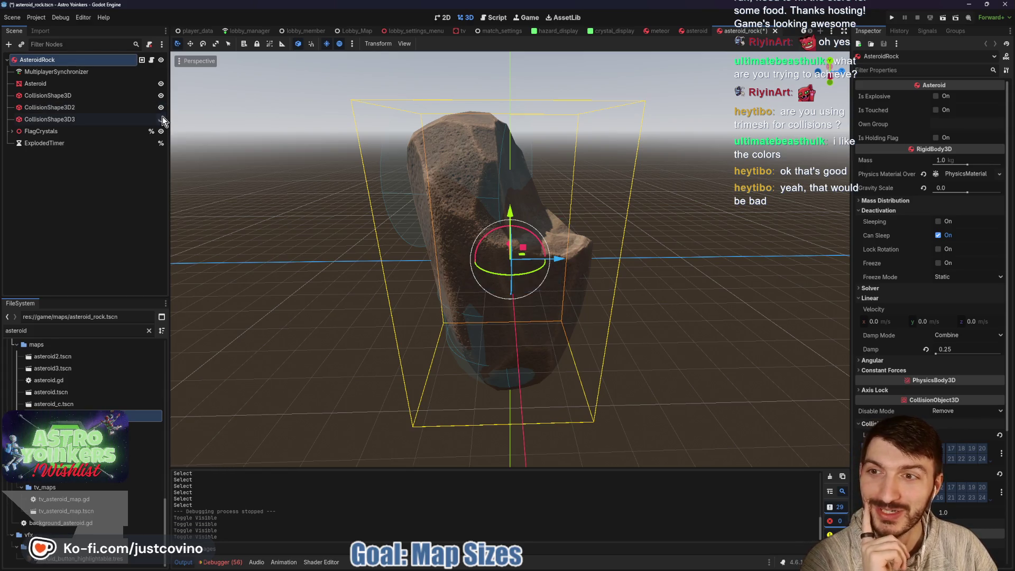
click(161, 108)
click(160, 95)
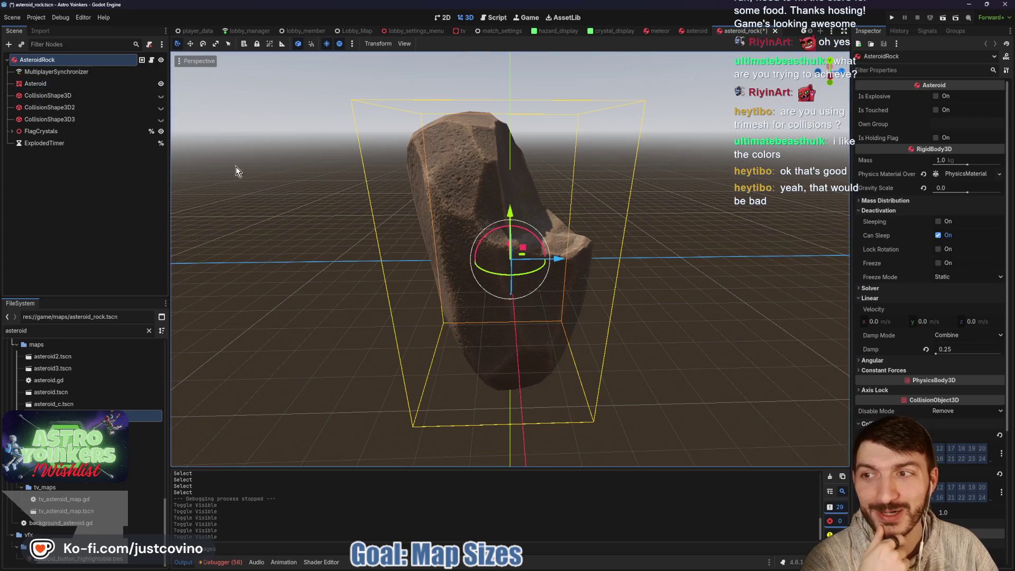
mouse_move(654, 287)
mouse_down()
mouse_move(472, 281)
mouse_move(581, 190)
mouse_up()
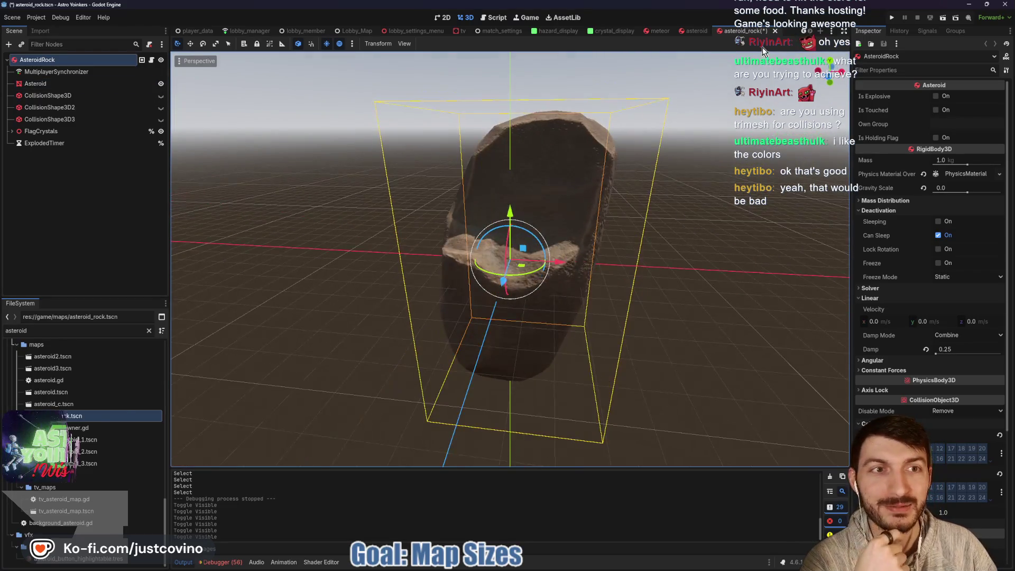
- Close the asteroid_rock and asteroid scenes without saving, then filter the files for 'map'
click(774, 31)
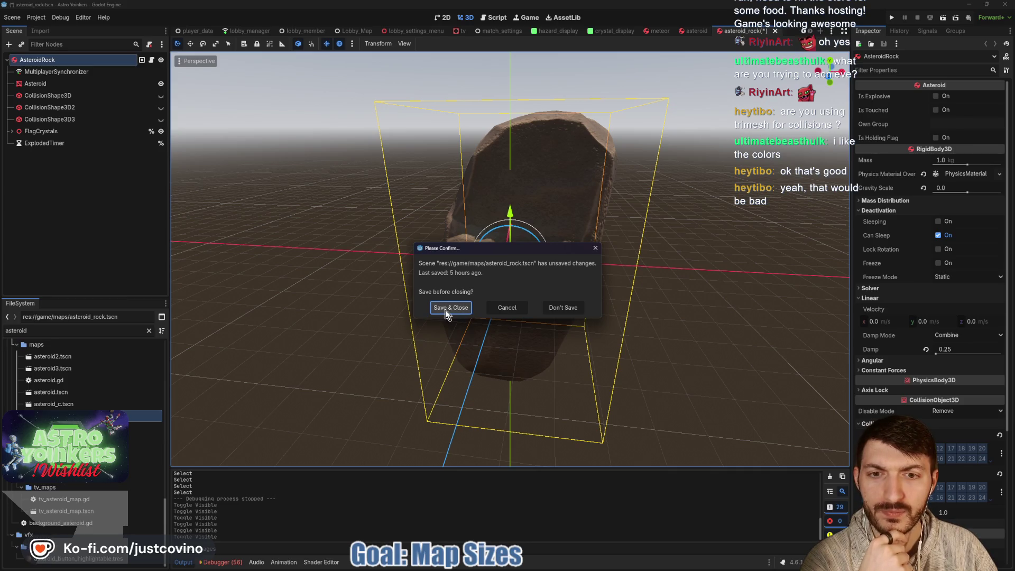
click(567, 308)
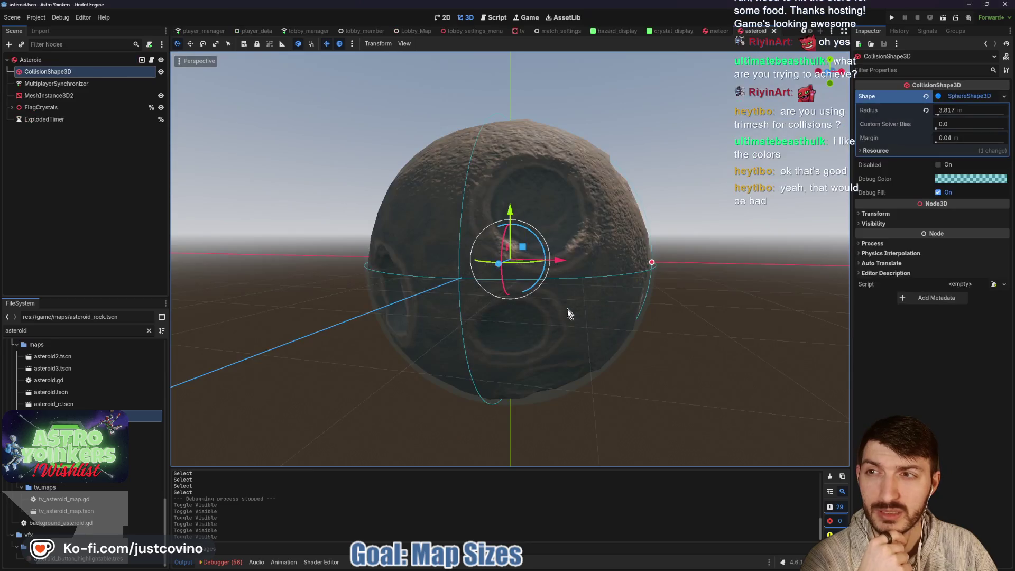
click(773, 32)
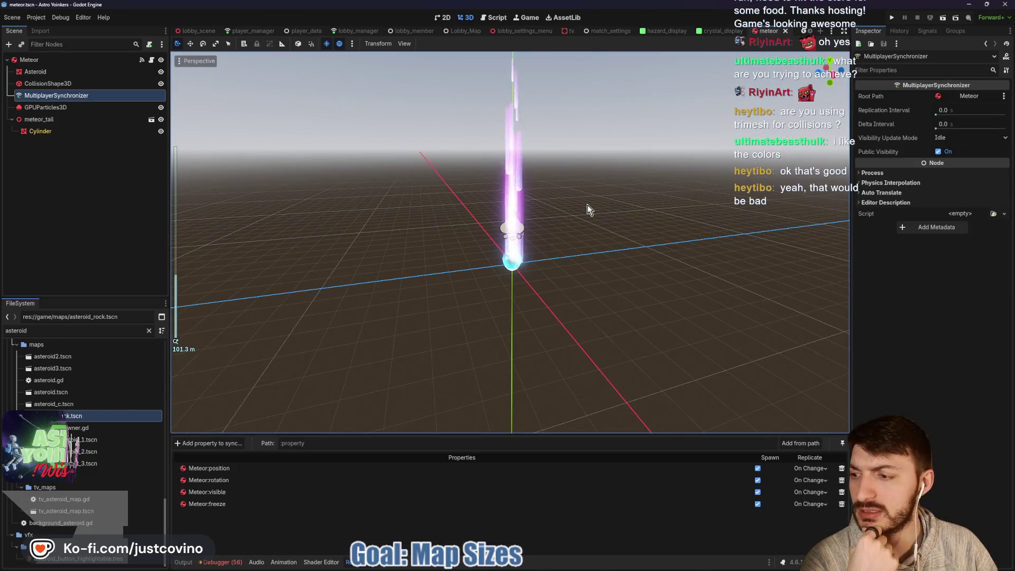
click(198, 31)
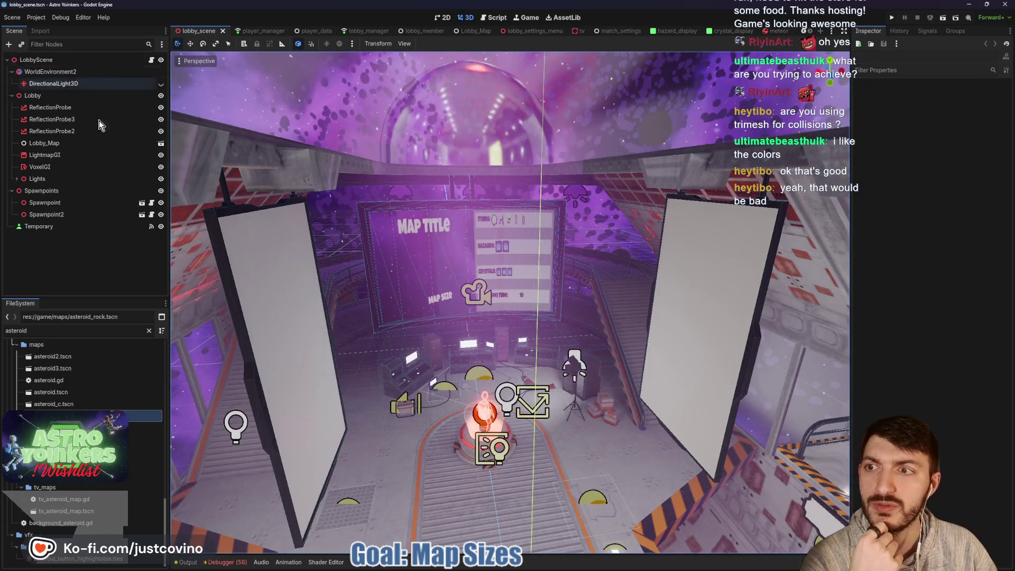
scroll(232, 31, up, 2)
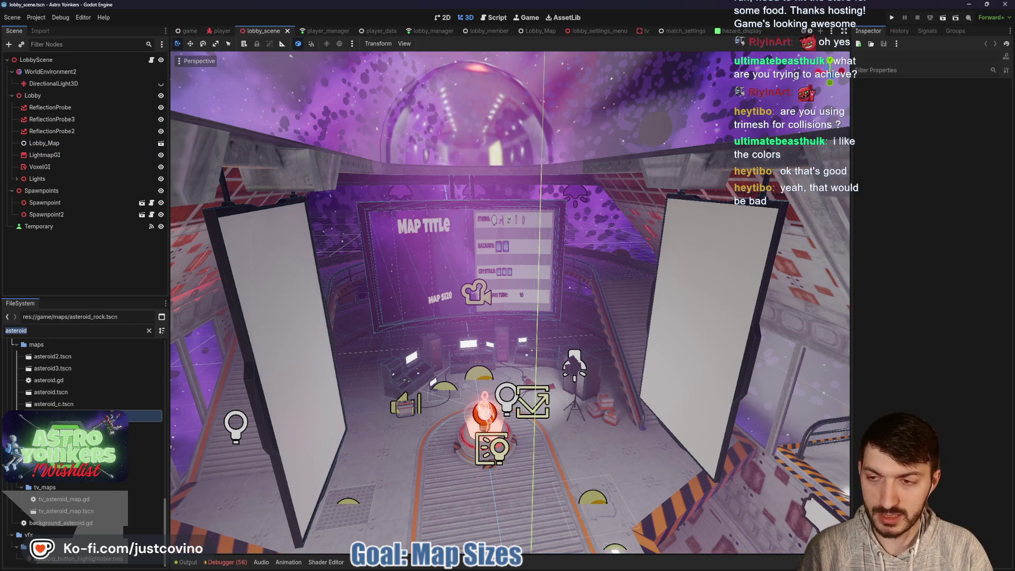
text(map)
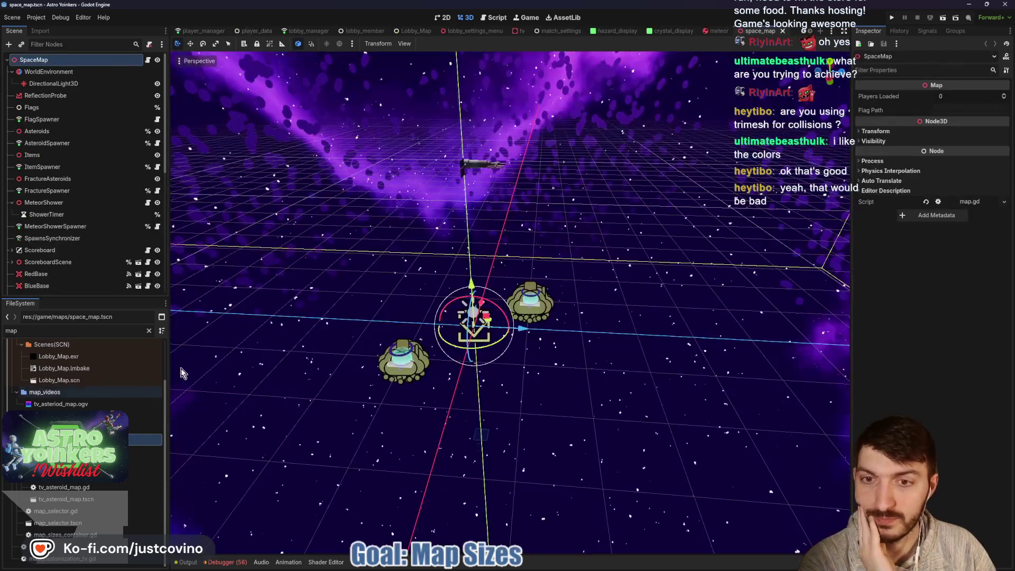
- Look around the space map, then clear the debugger's error log
drag(477, 380, 447, 379)
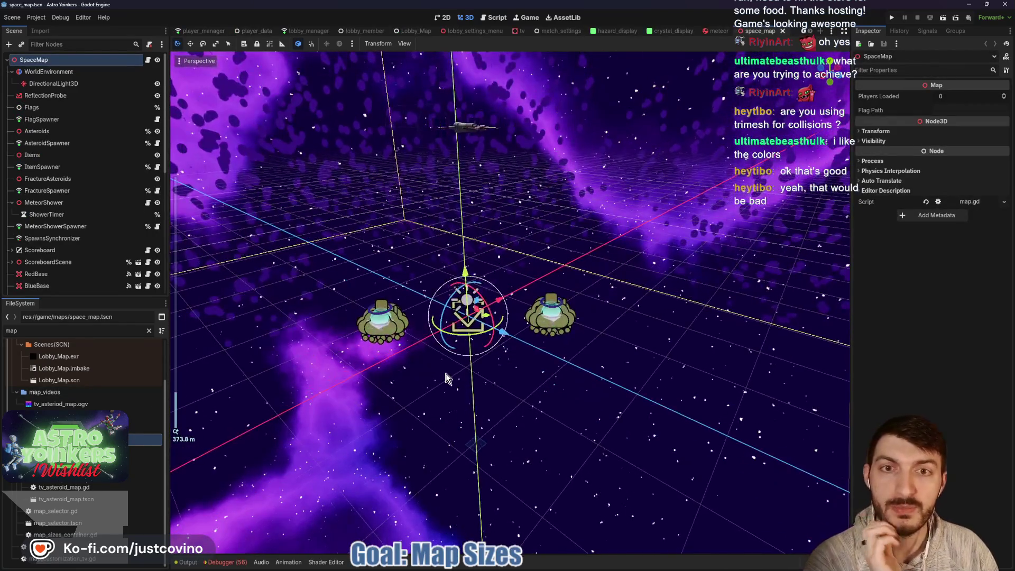
mouse_move(459, 239)
mouse_down()
mouse_move(446, 217)
mouse_move(447, 286)
mouse_move(439, 233)
mouse_move(480, 230)
mouse_move(465, 259)
mouse_move(462, 238)
mouse_move(448, 236)
mouse_up()
scroll(508, 301, down, 10)
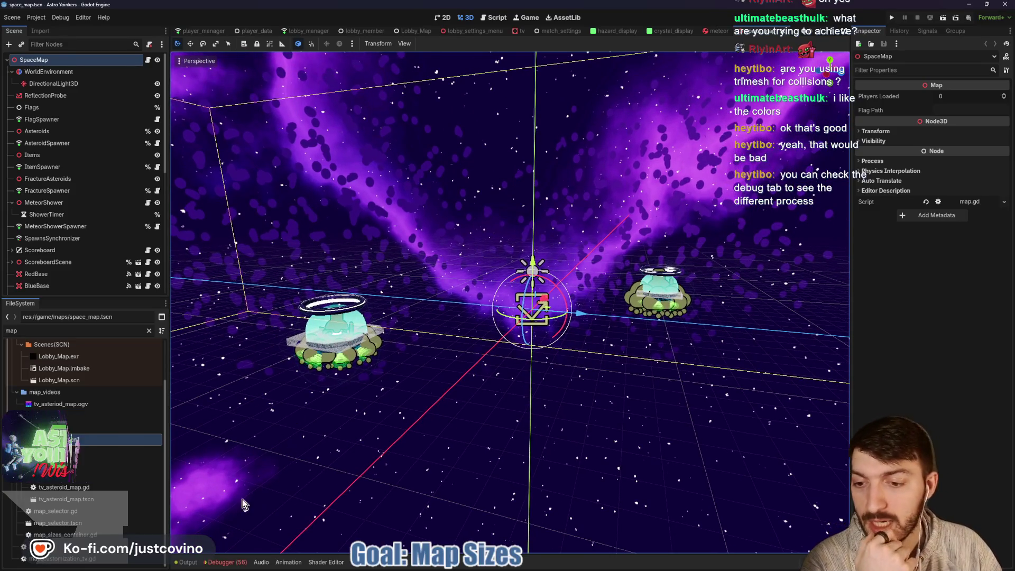
click(233, 563)
click(246, 463)
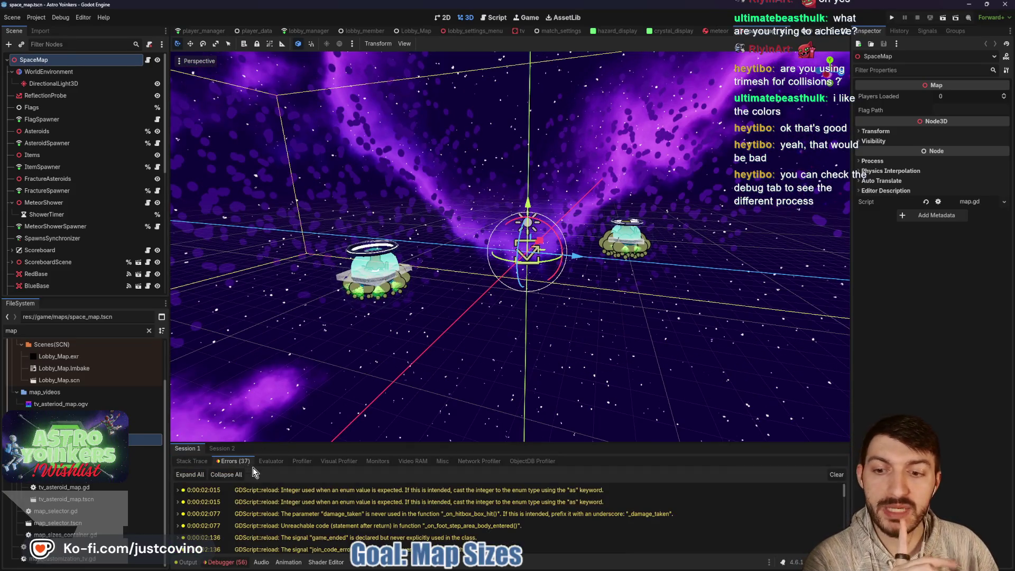
scroll(348, 509, up, 5)
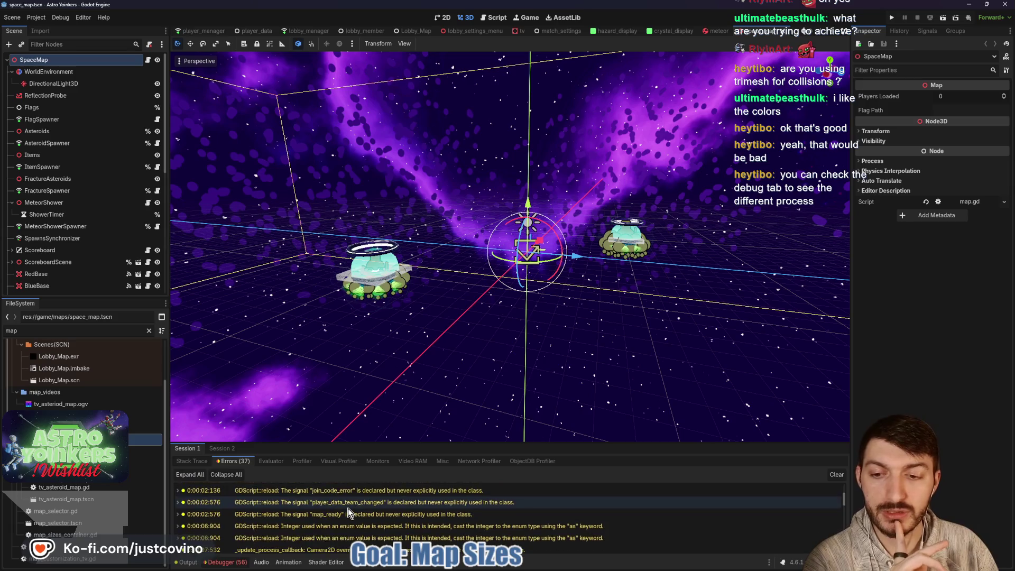
click(837, 474)
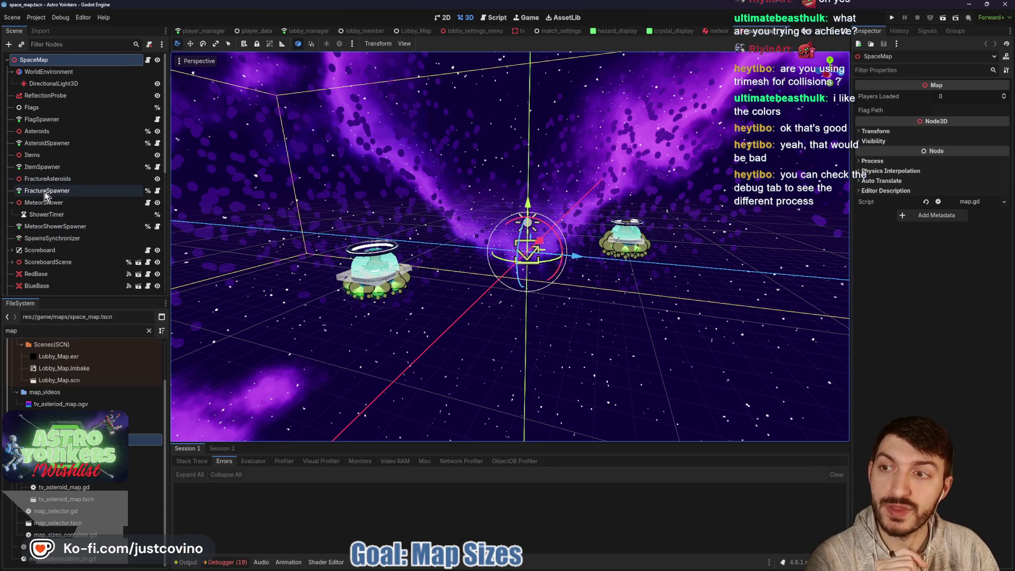
- Inspect the FlagSpawner, ItemSpawner noise settings and MeteorShowerSpawner node properties
click(44, 167)
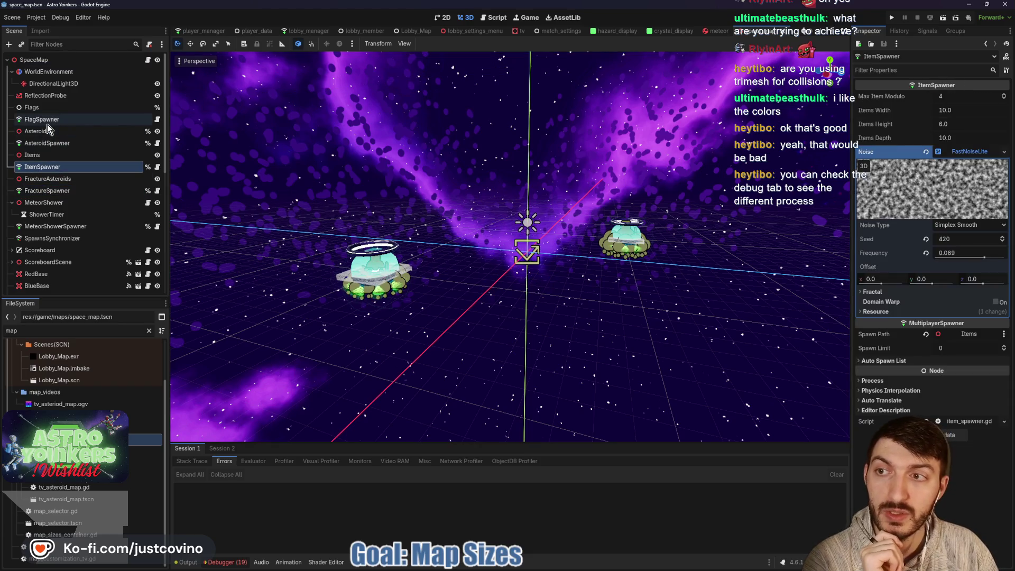
click(45, 120)
click(43, 167)
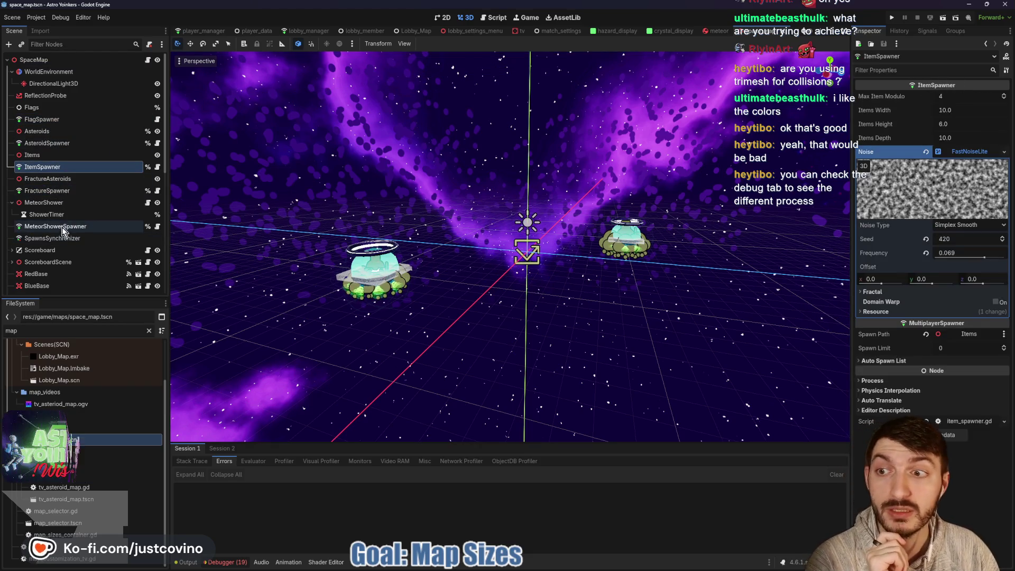
click(63, 227)
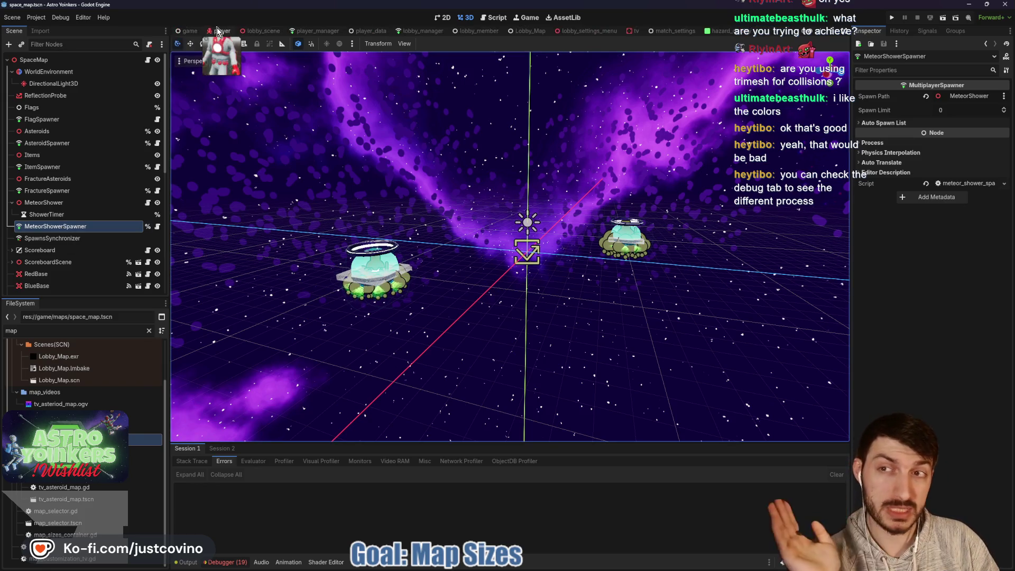
- Cycle through the game, lobby and player scenes, then open AsteroidSpawner's asteroid_spawner.gd script
key(ctrl+Tab)
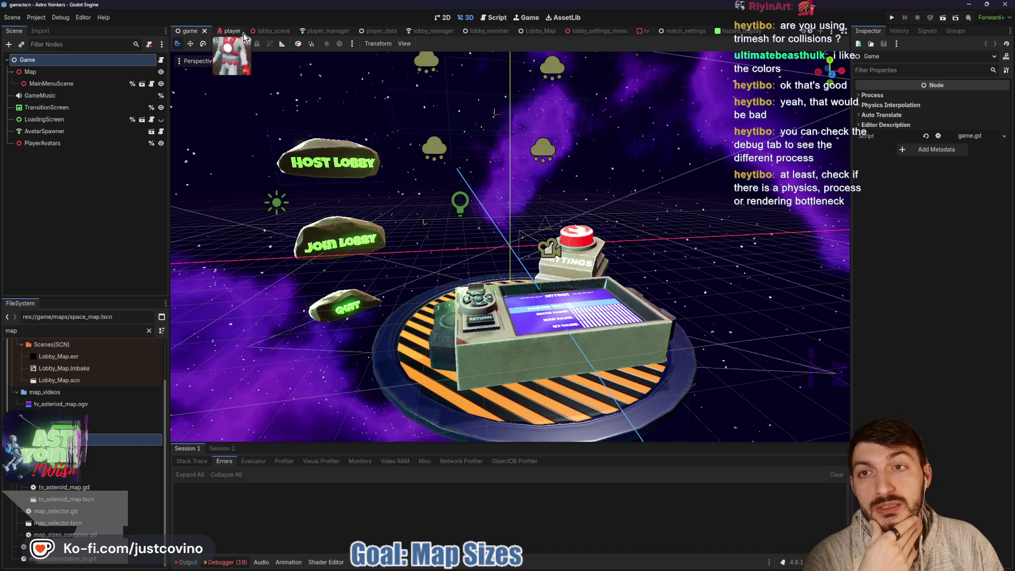
click(263, 33)
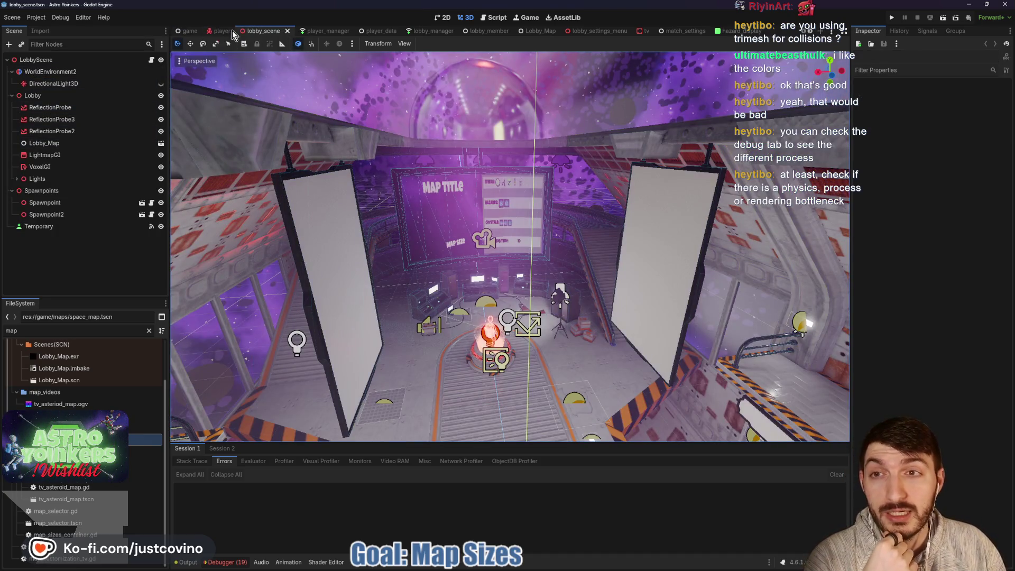
click(219, 31)
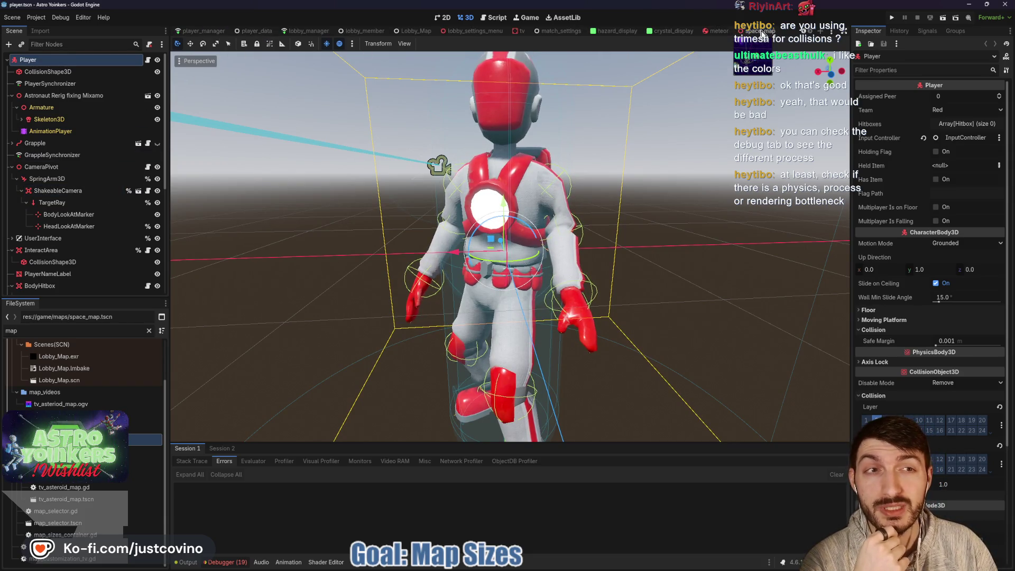
click(751, 31)
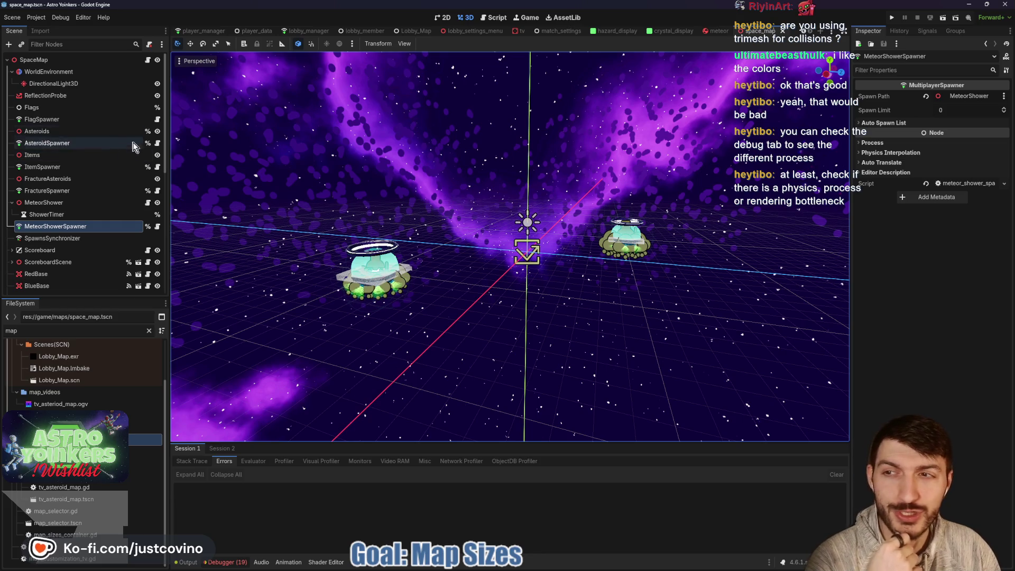
click(158, 147)
scroll(577, 136, up, 4)
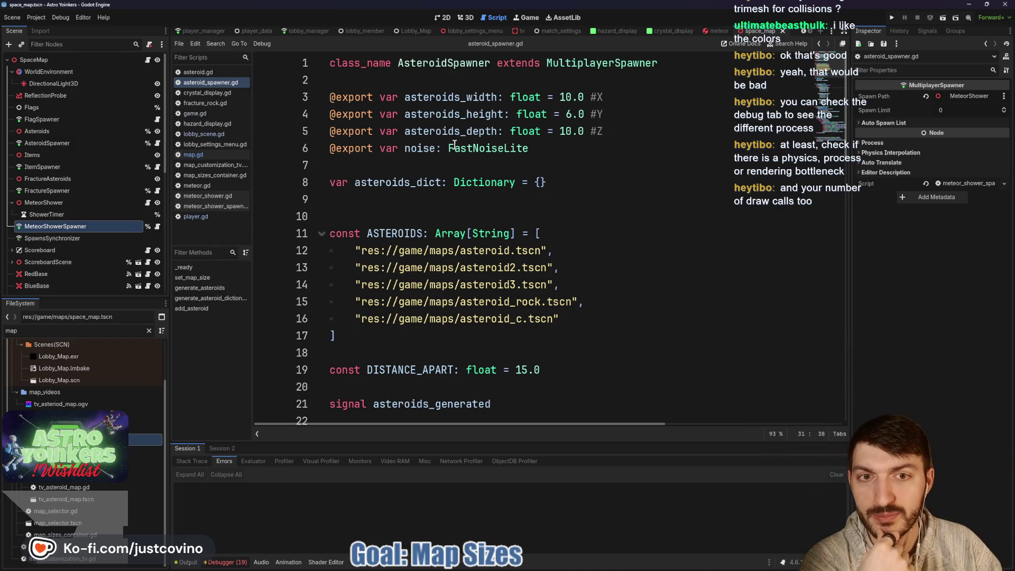
scroll(602, 208, down, 6)
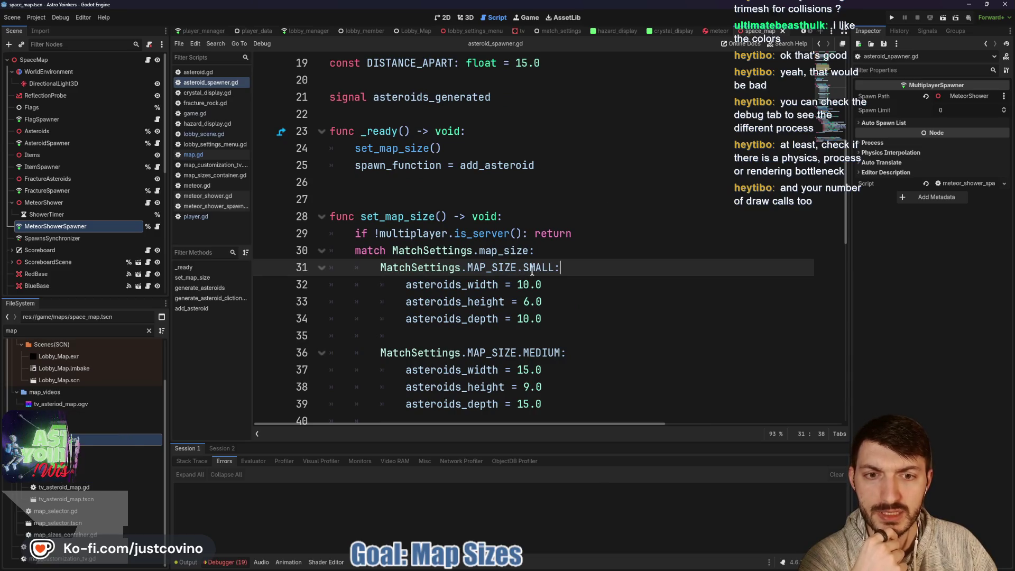
scroll(603, 228, up, 6)
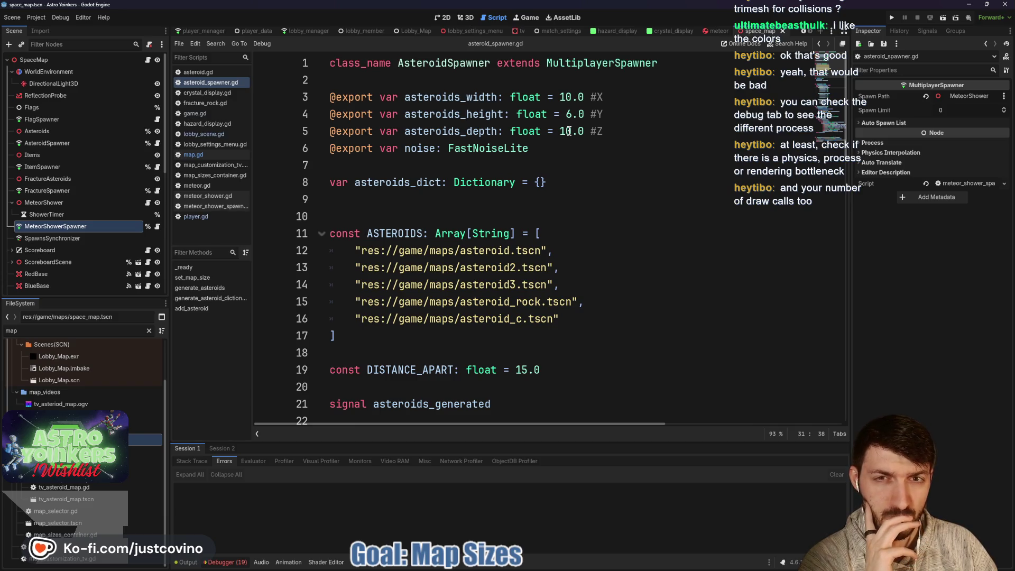
scroll(587, 143, down, 8)
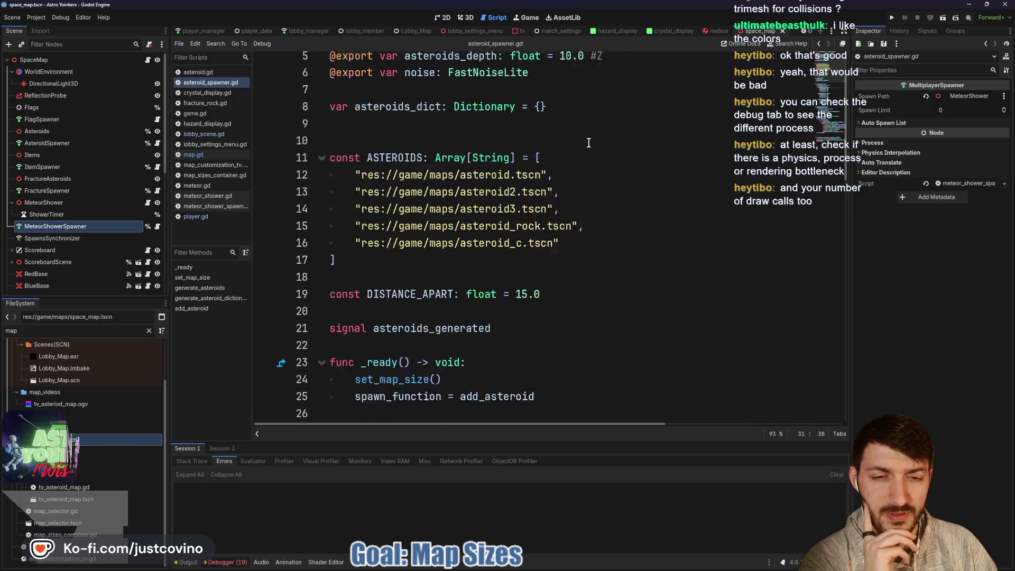
scroll(588, 142, up, 8)
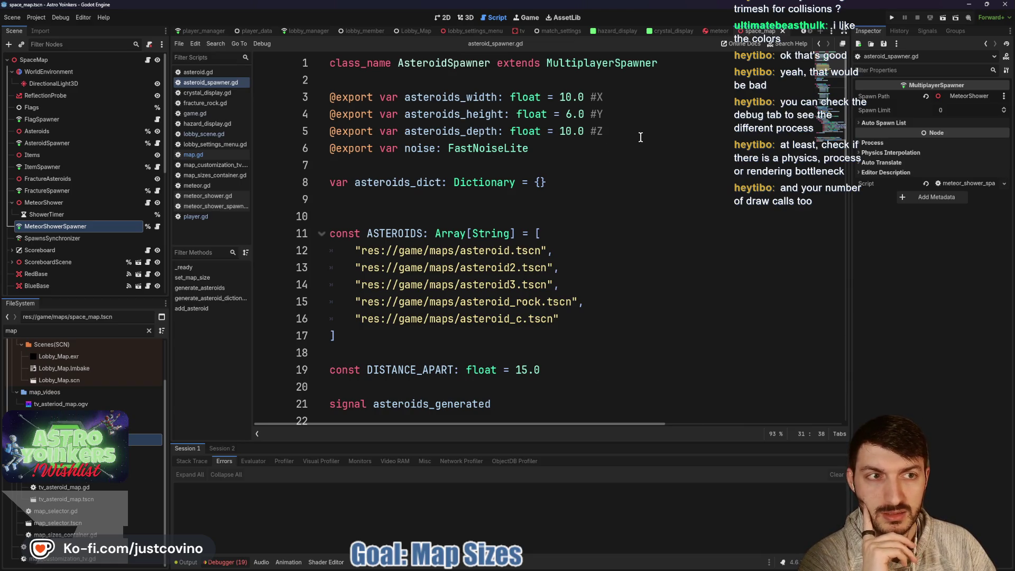
- Change the default width and depth on lines 3 and 5 from 10.0 to 12.0
click(570, 131)
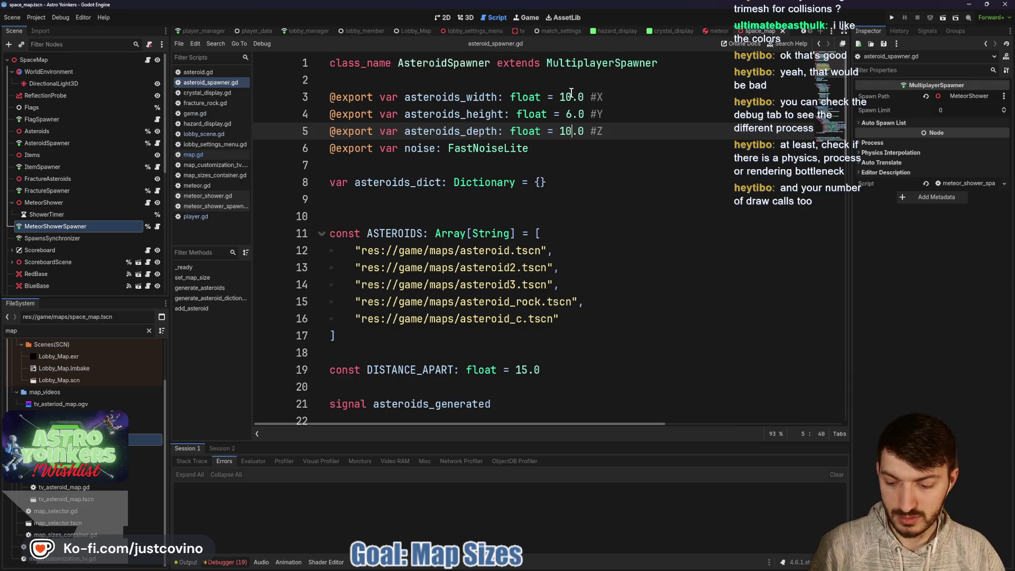
alt+click(571, 97)
key(BackSpace)
text(2)
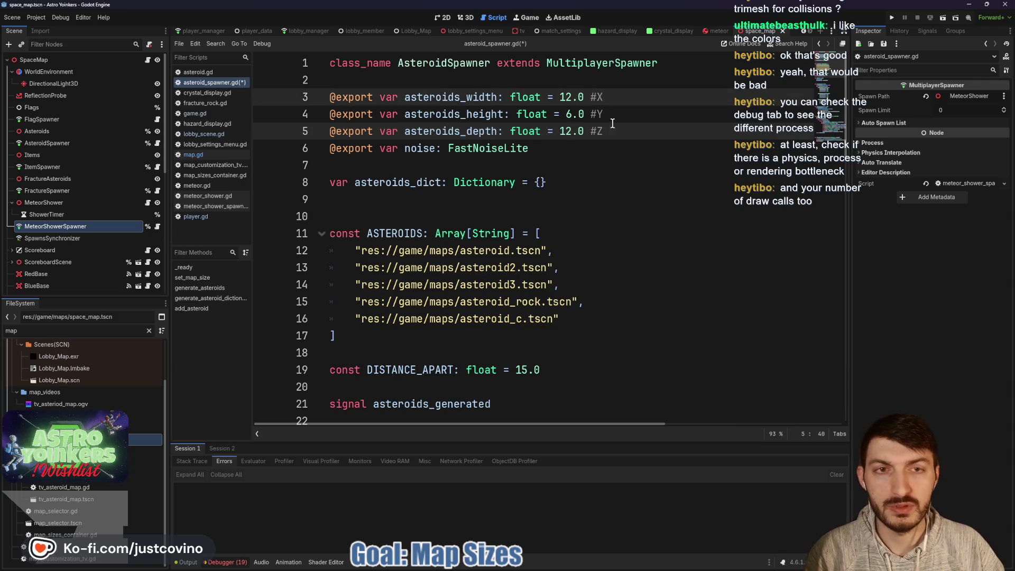
- Change the SMALL map width and depth from 10.0 to 12.0
scroll(612, 123, down, 8)
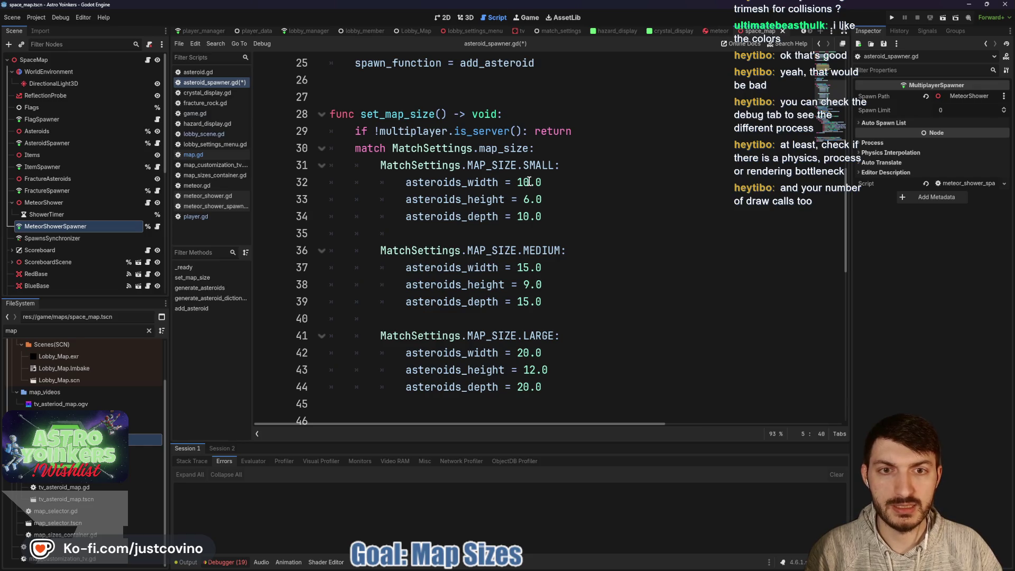
click(529, 182)
alt+click(529, 216)
key(BackSpace)
text(2)
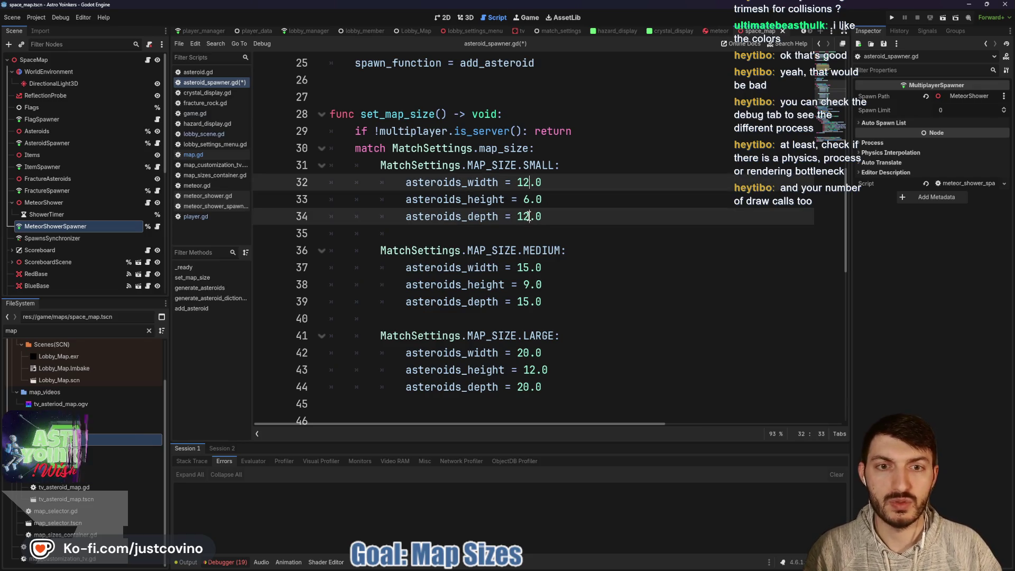
click(566, 283)
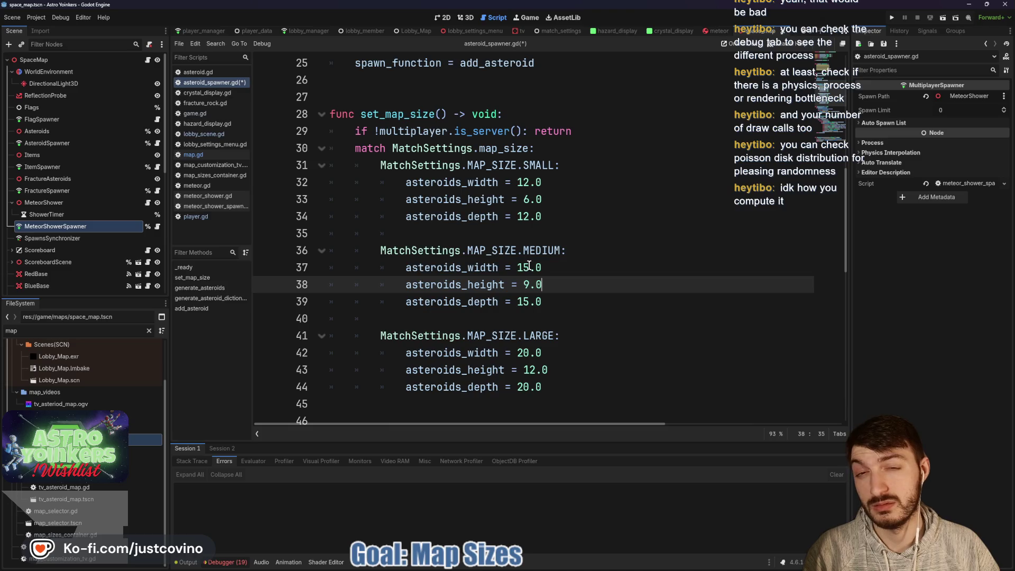
- Save the script and scroll through it to review the edits
key(ctrl+s)
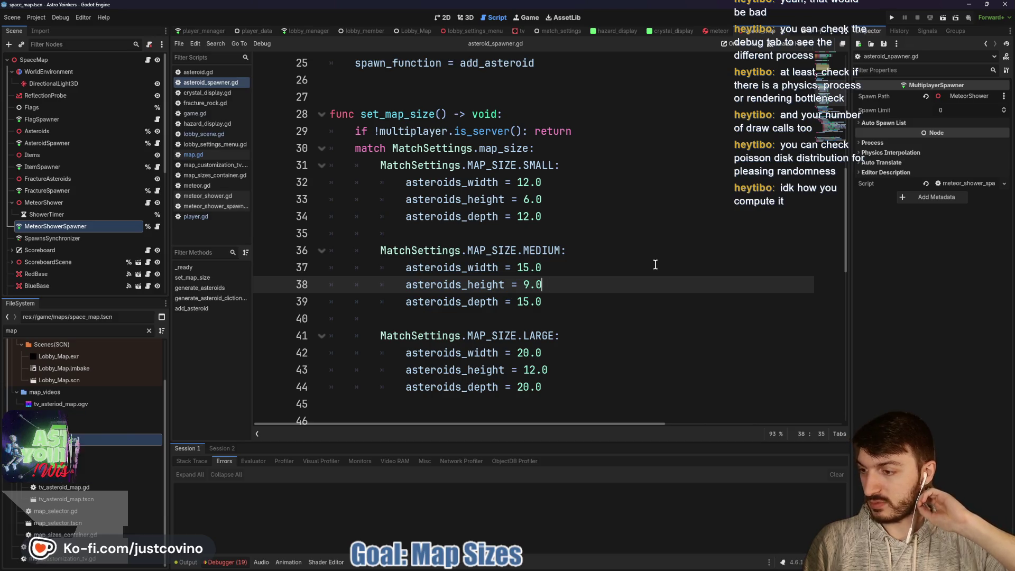
key(ctrl+s)
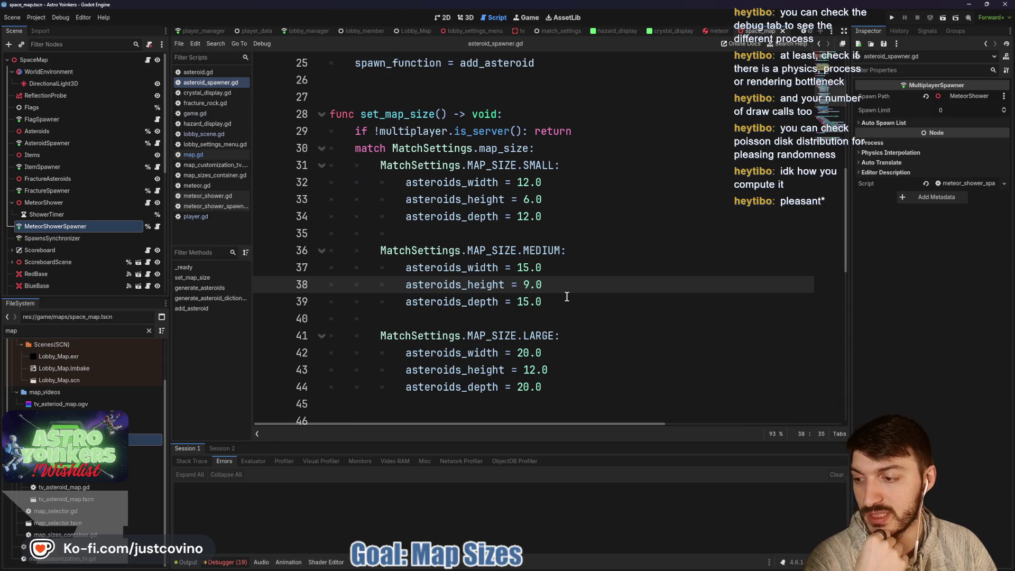
scroll(567, 297, down, 9)
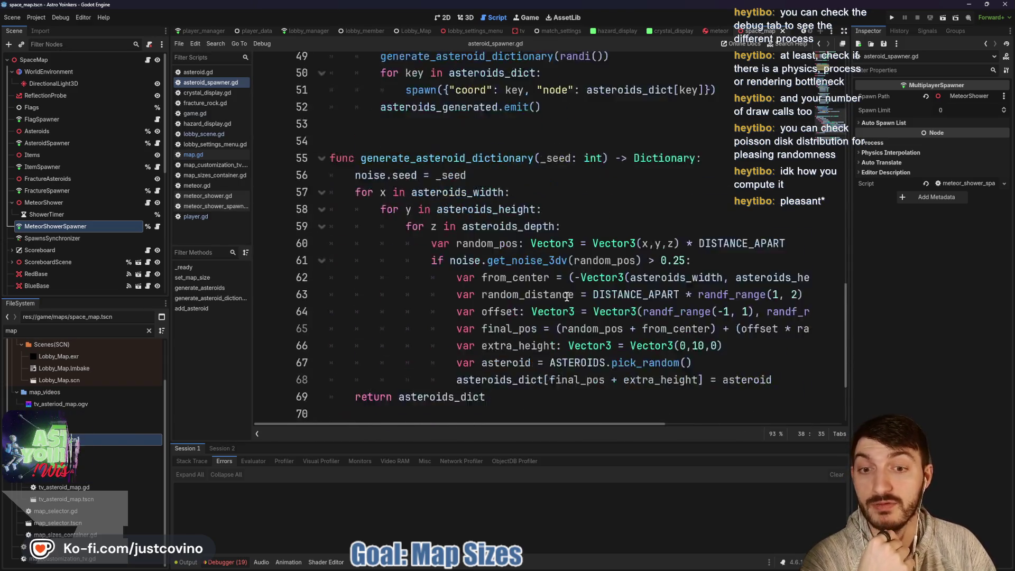
scroll(604, 330, down, 1)
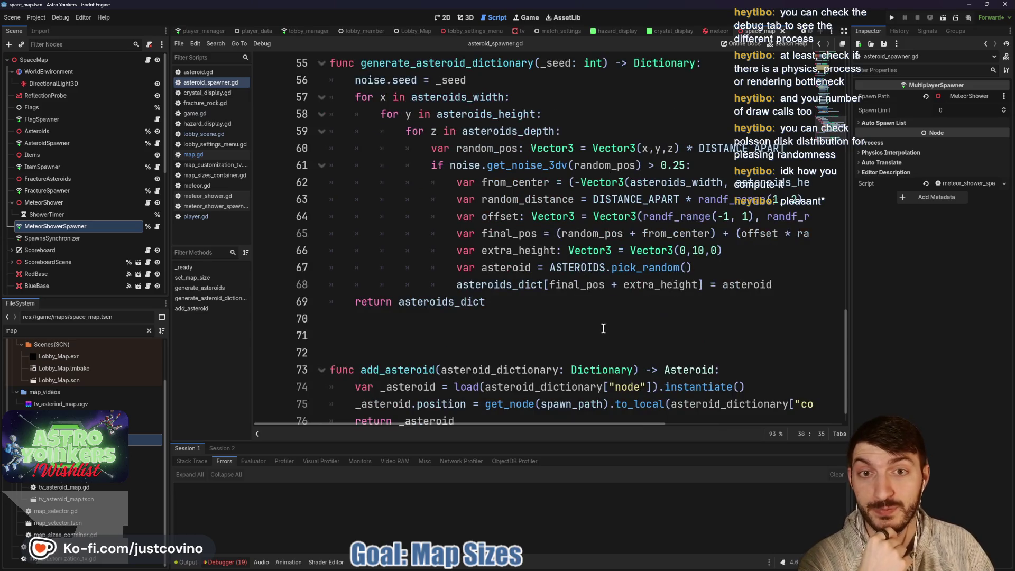
scroll(602, 326, up, 2)
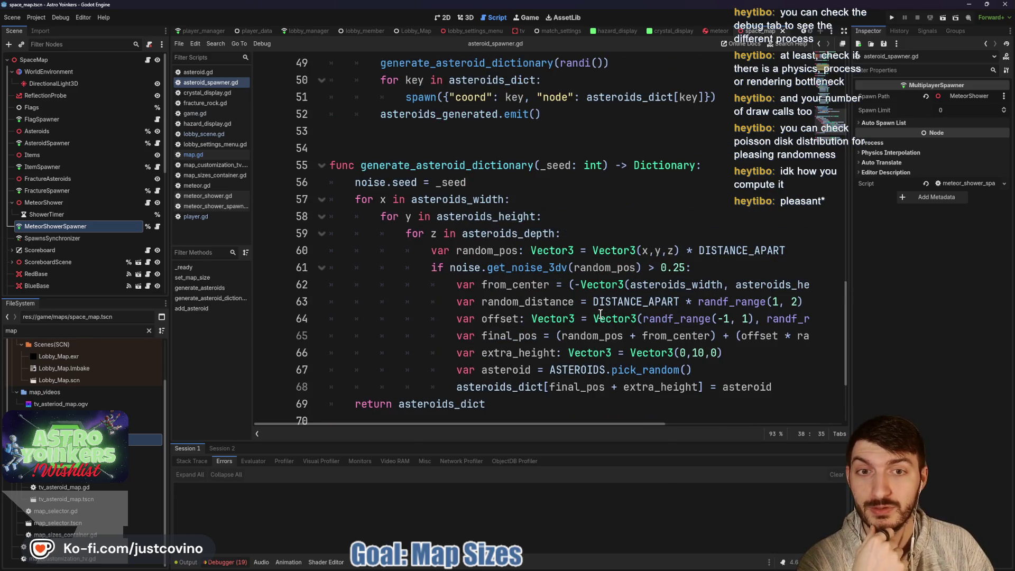
scroll(600, 314, down, 2)
scroll(416, 155, up, 2)
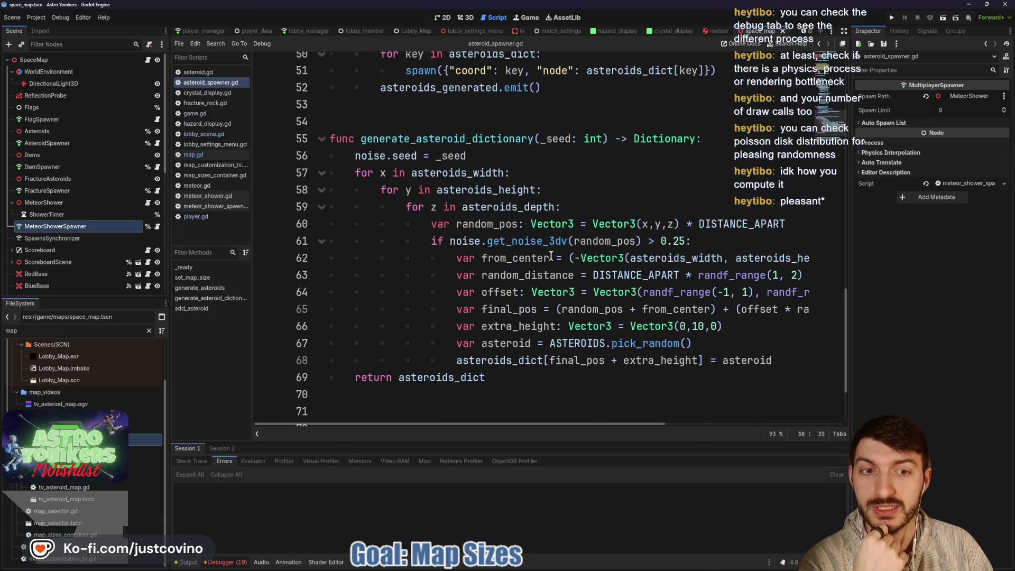
- Save once more and run the project in debug windows
click(650, 184)
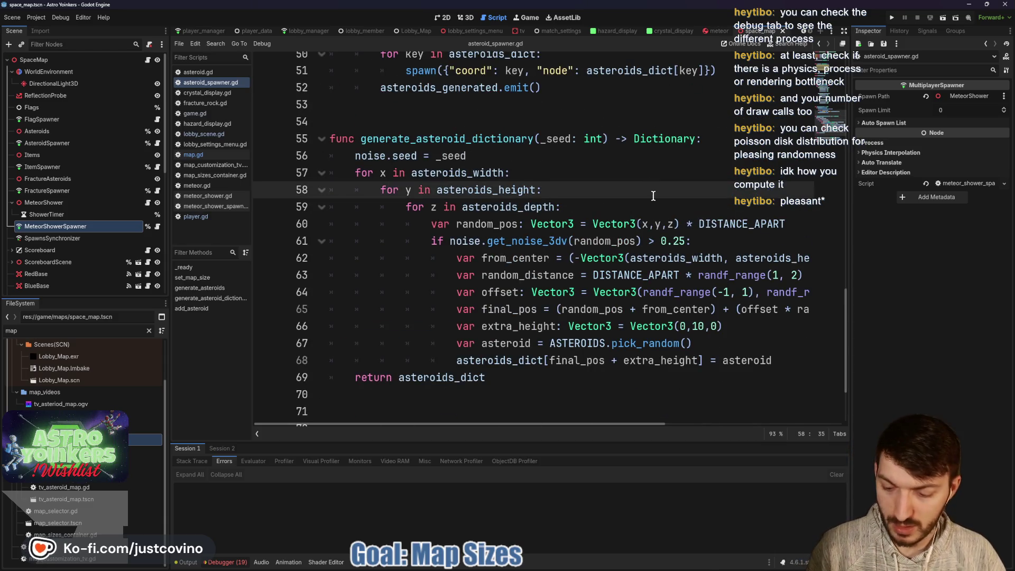
key(ctrl+s)
click(890, 18)
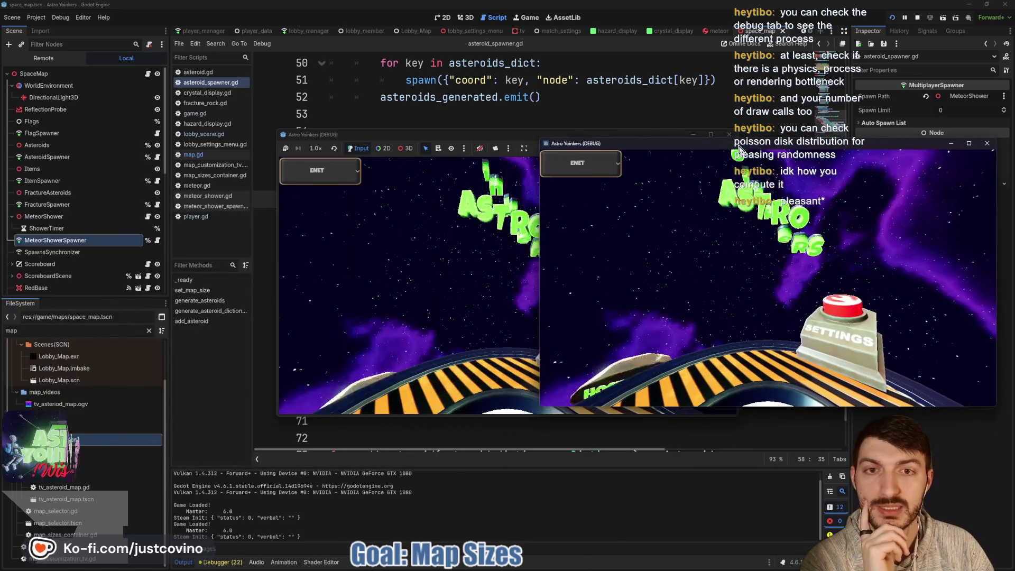
- Host a private lobby in the left game window and join it from the second
drag(507, 135, 257, 120)
click(110, 225)
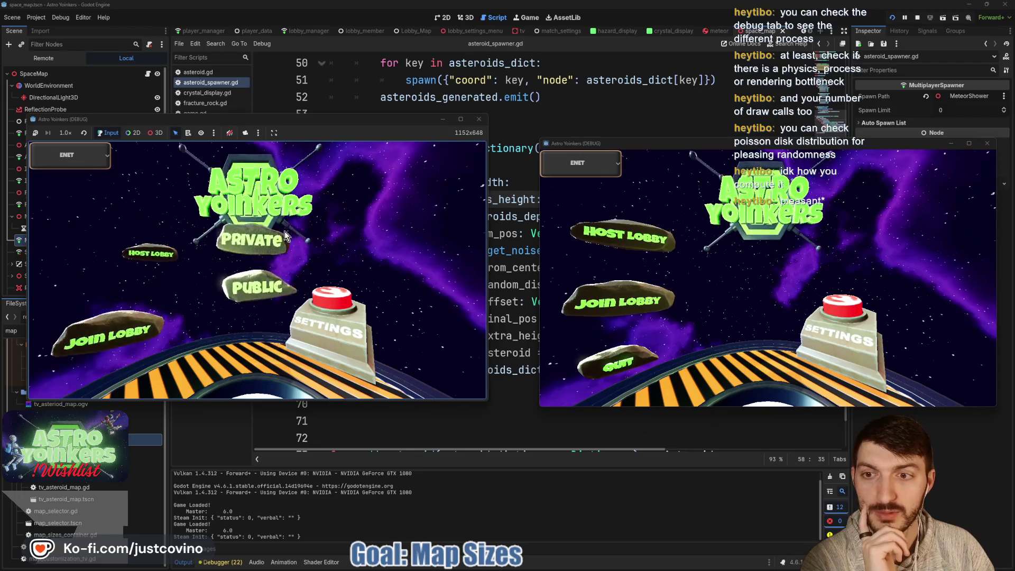
click(256, 217)
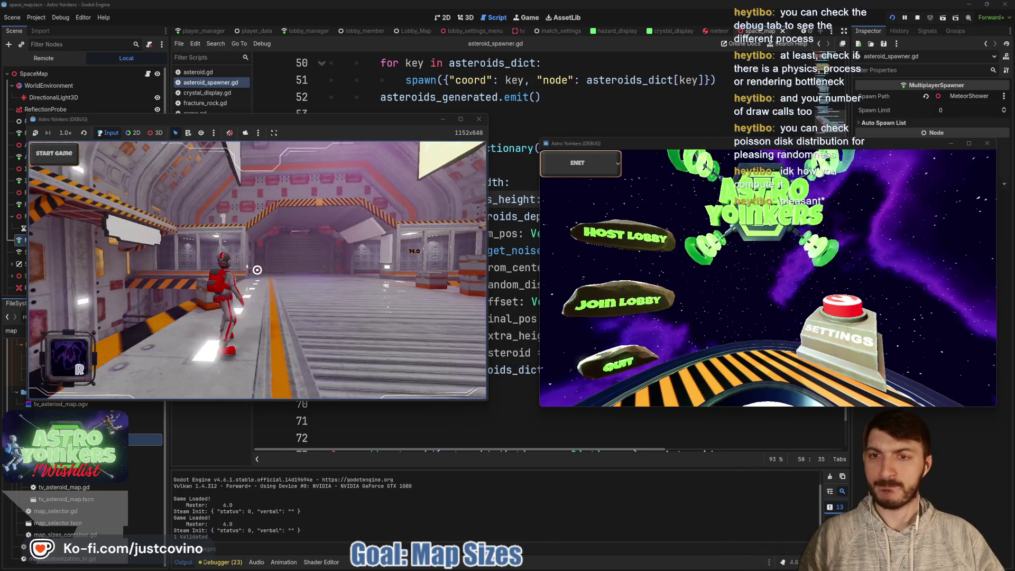
click(621, 303)
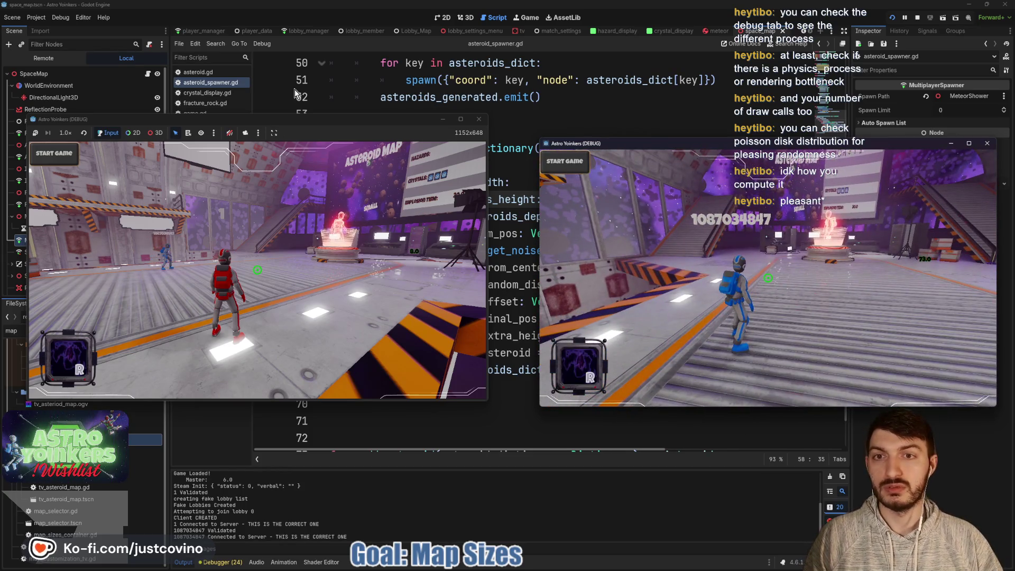
- Walk the red player up to the Asteroid Map board and open the map selector
click(256, 270)
key(w)
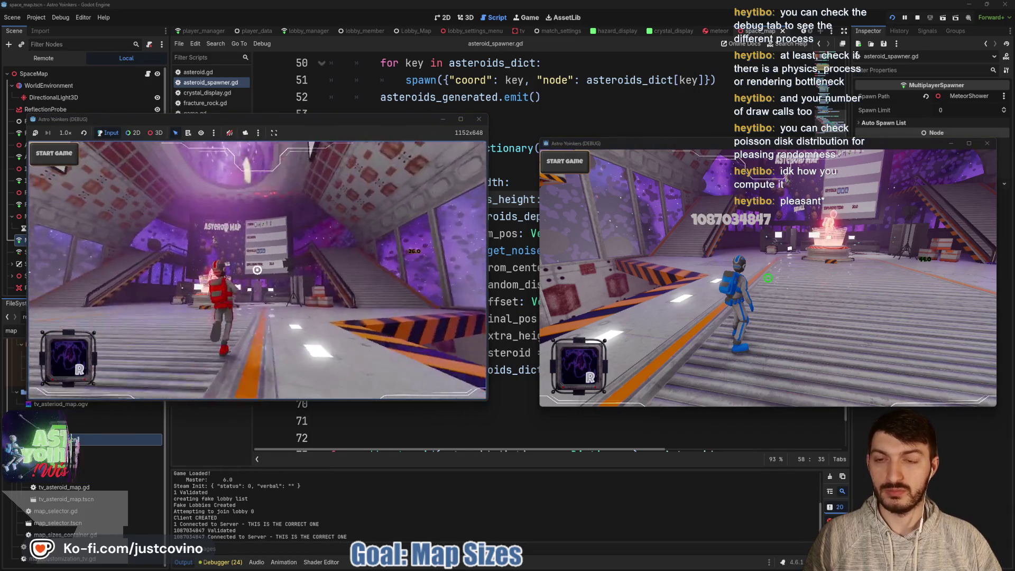
key(space)
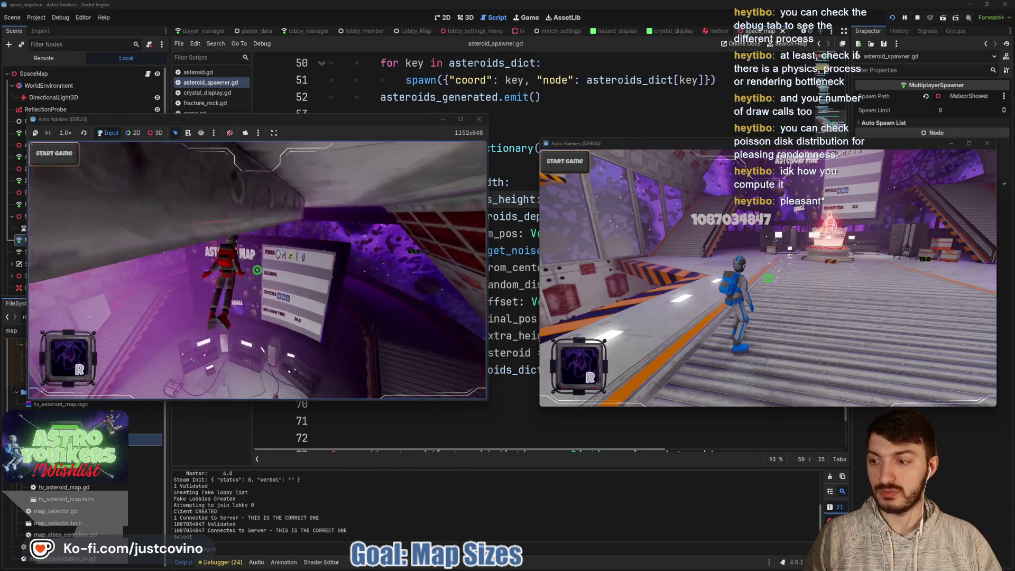
key(e)
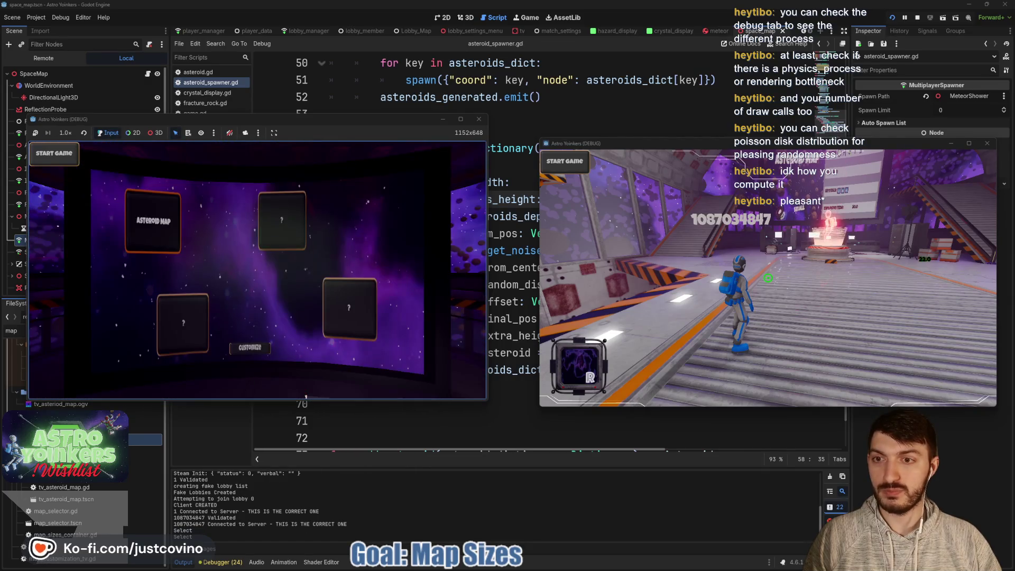
- Stop both game instances and show the Visual Profiler in a taller debugger panel
key(Escape)
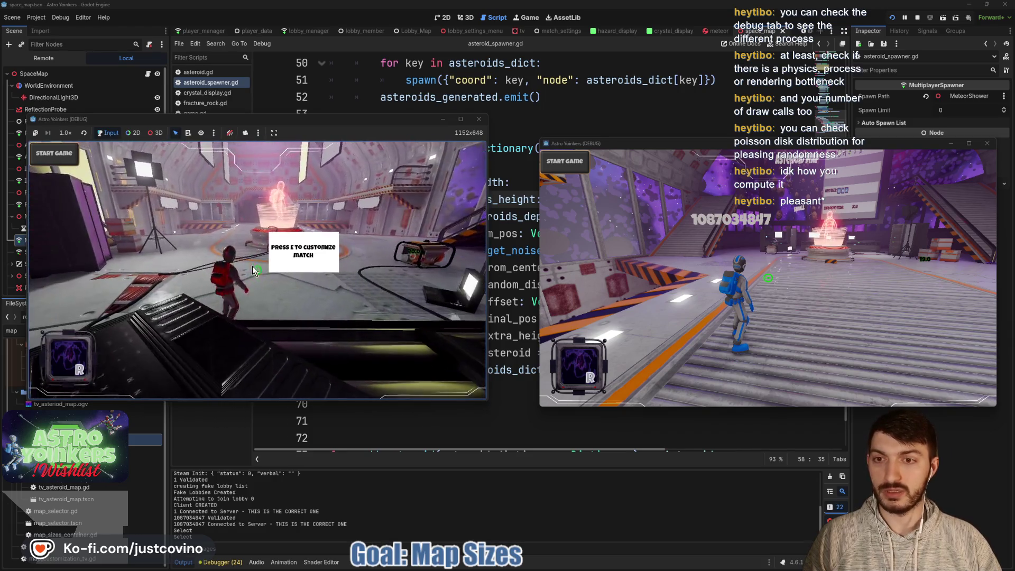
key(F8)
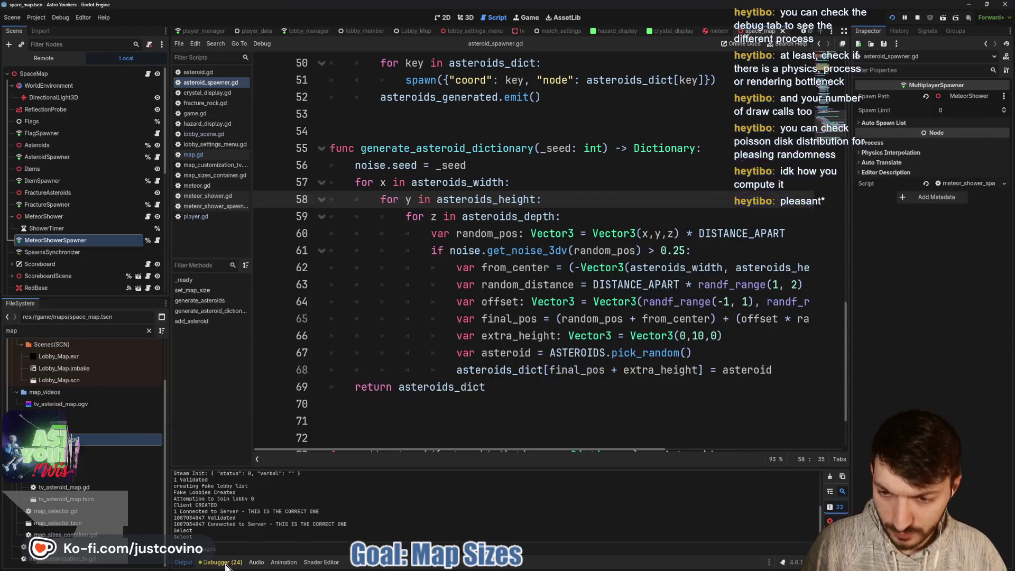
click(226, 564)
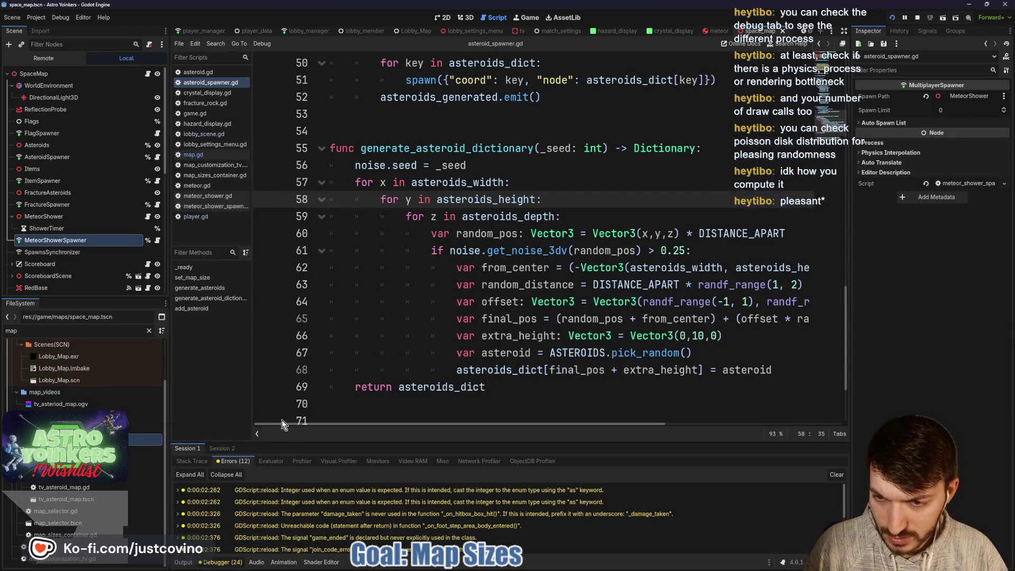
click(303, 462)
drag(374, 437, 375, 290)
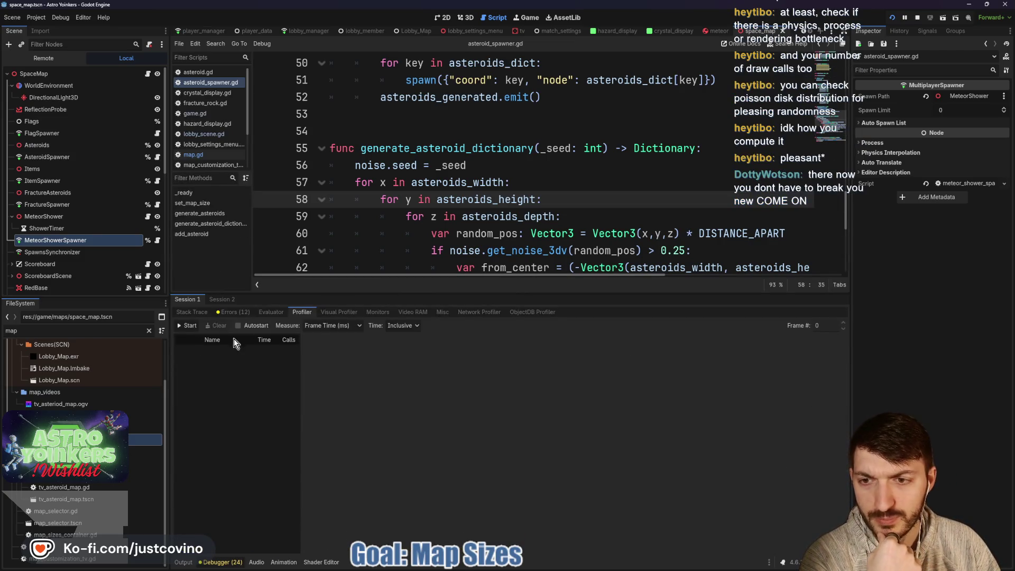
click(341, 311)
- Record visual profiler data while starting the game on the asteroid map, then inspect Setup 3D Scene
click(188, 325)
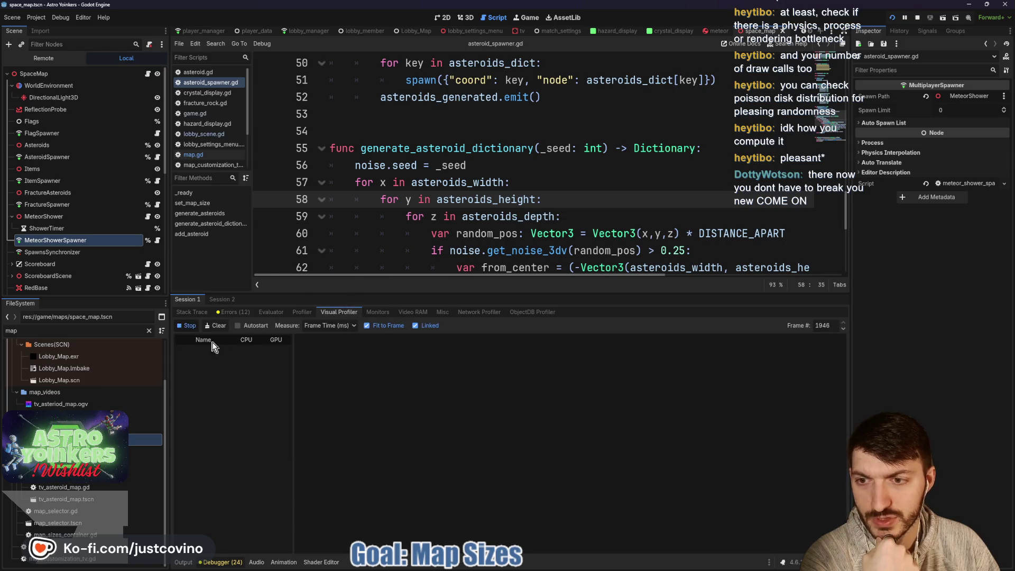
mouse_move(602, 563)
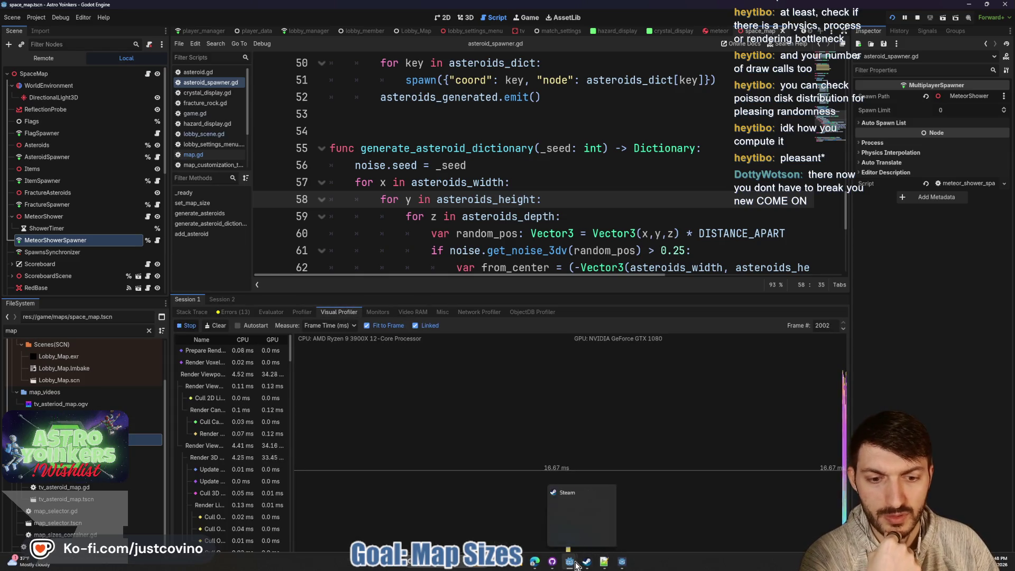
click(531, 516)
click(61, 160)
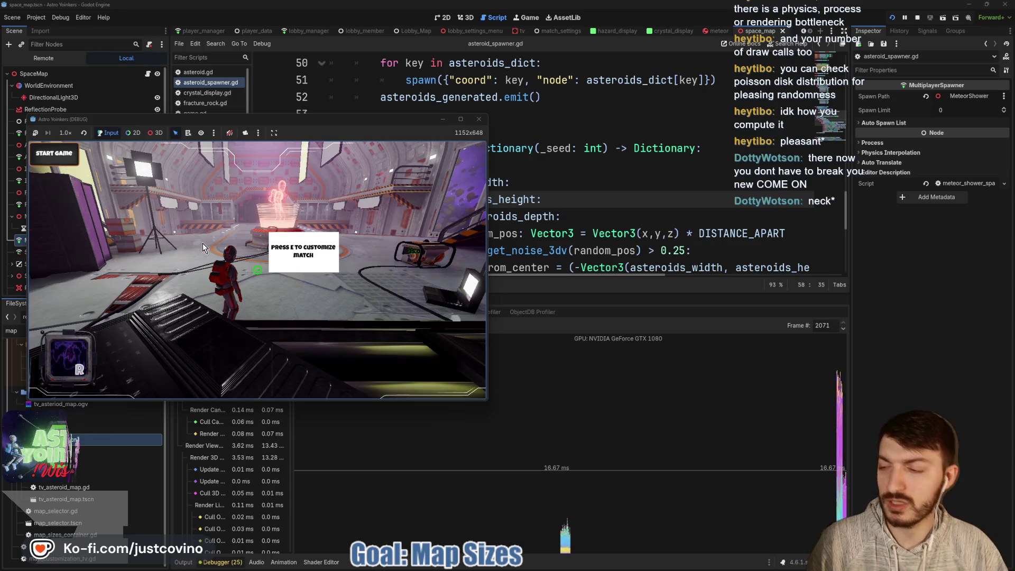
click(221, 283)
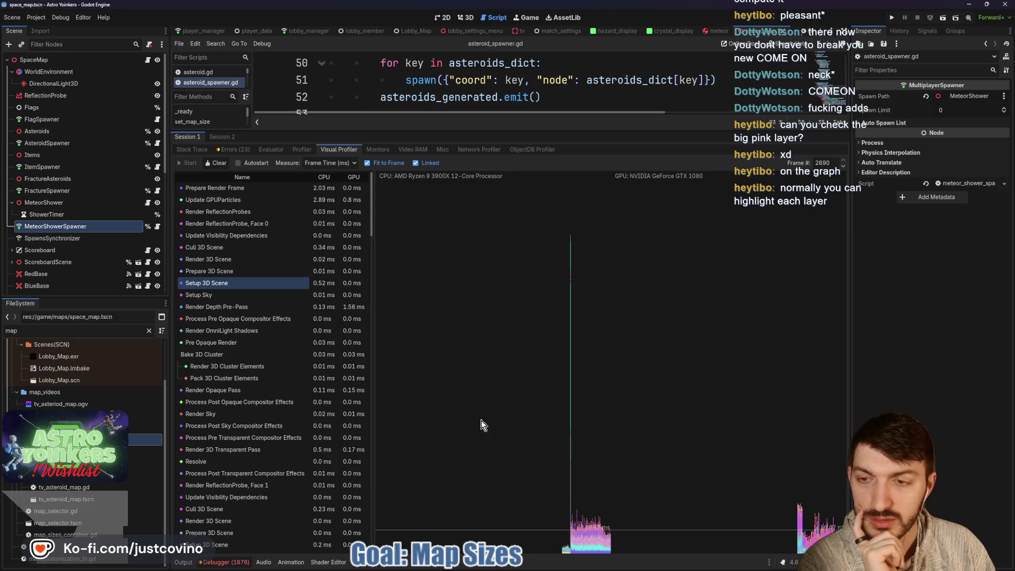
click(253, 247)
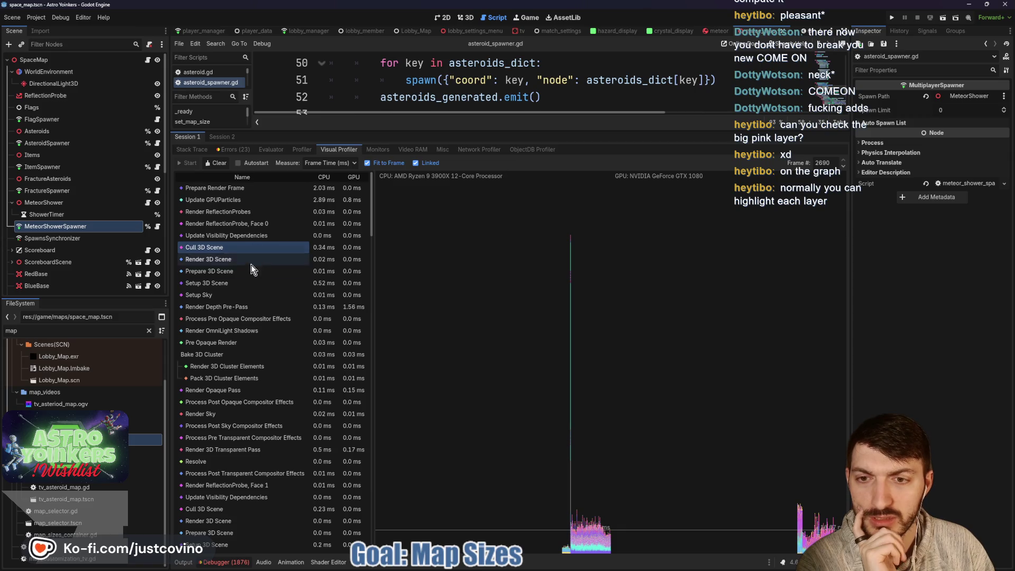
click(248, 282)
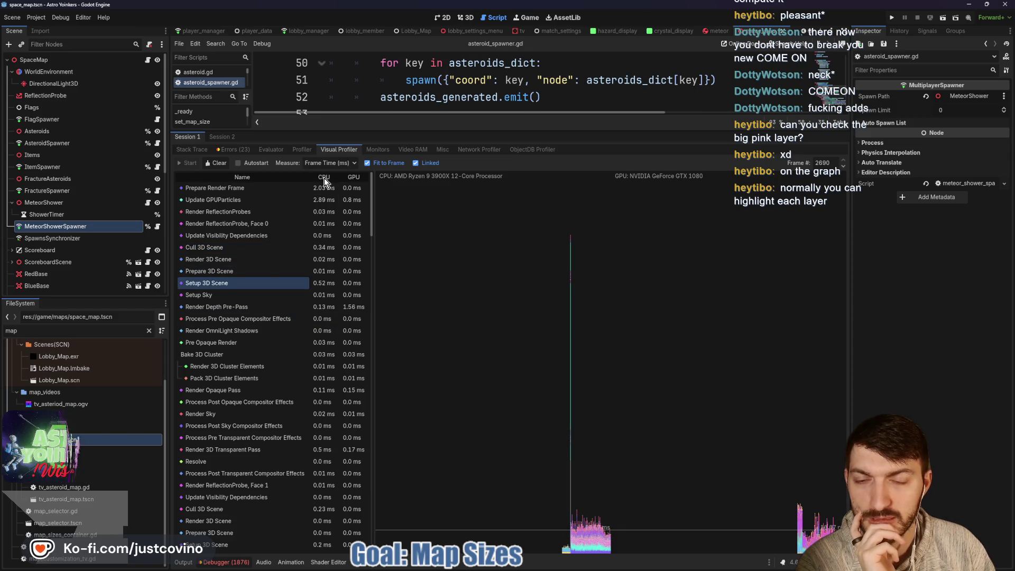
scroll(338, 341, down, 10)
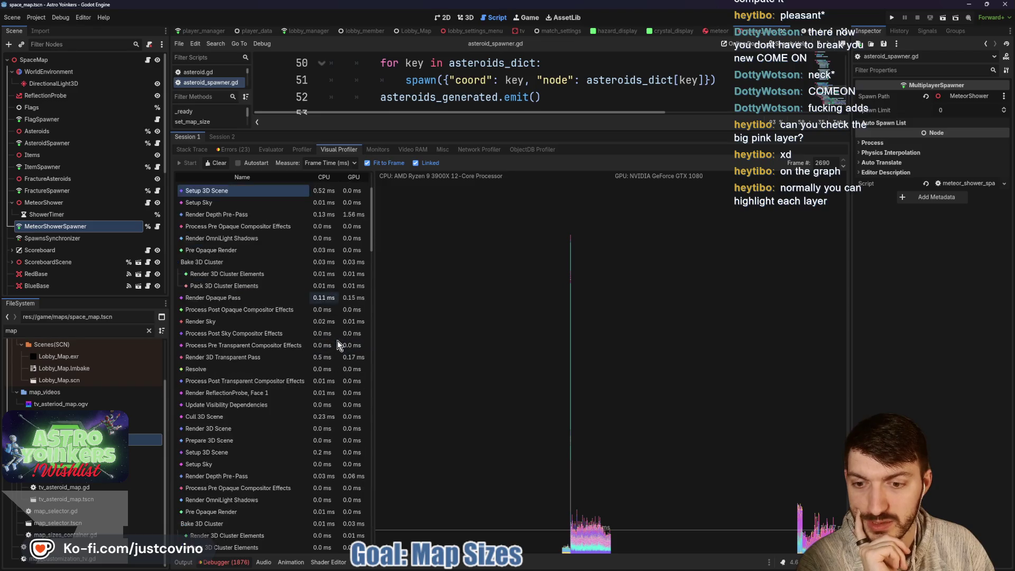
scroll(329, 424, up, 8)
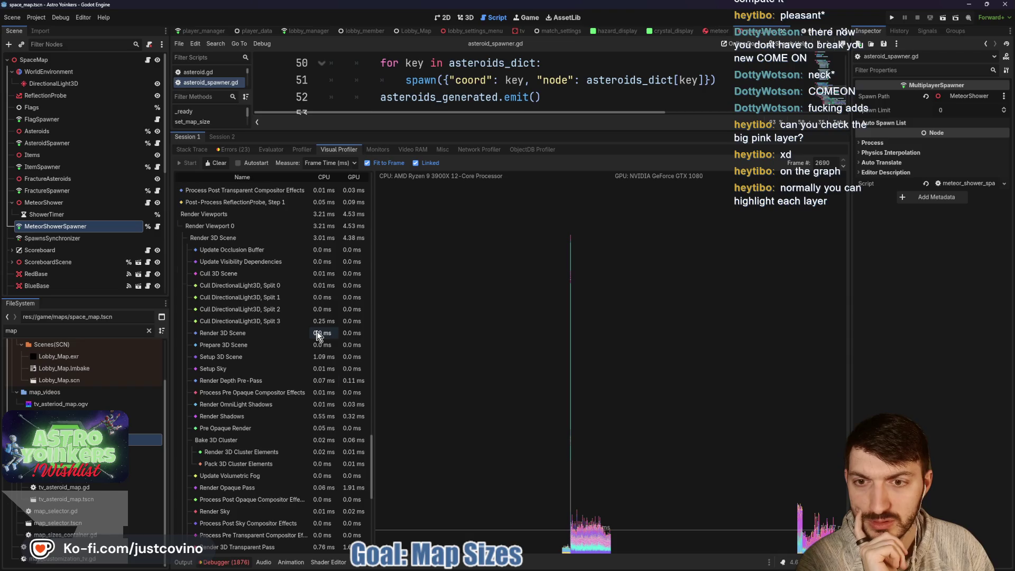
scroll(323, 332, up, 2)
scroll(325, 304, up, 6)
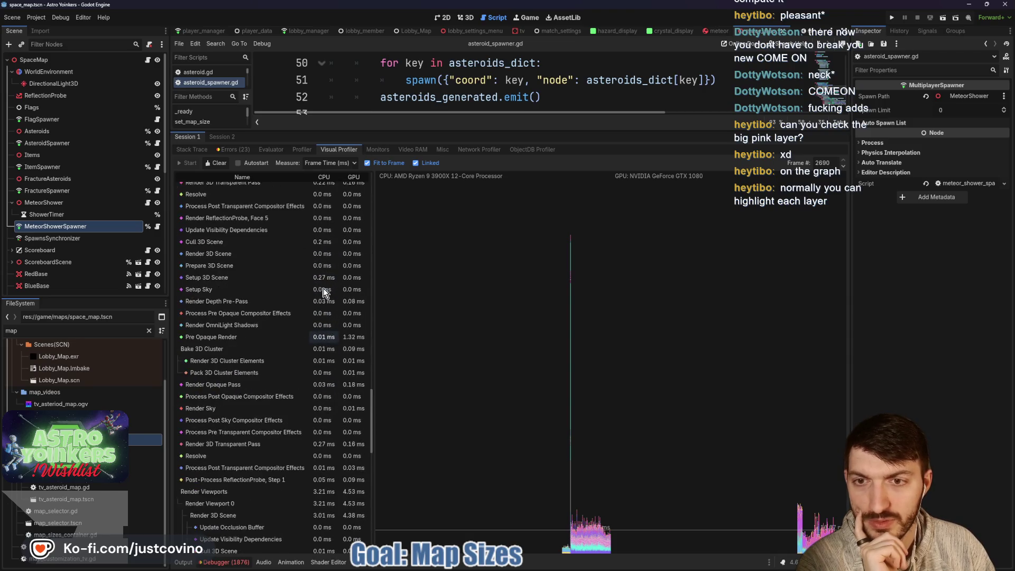
scroll(325, 303, up, 5)
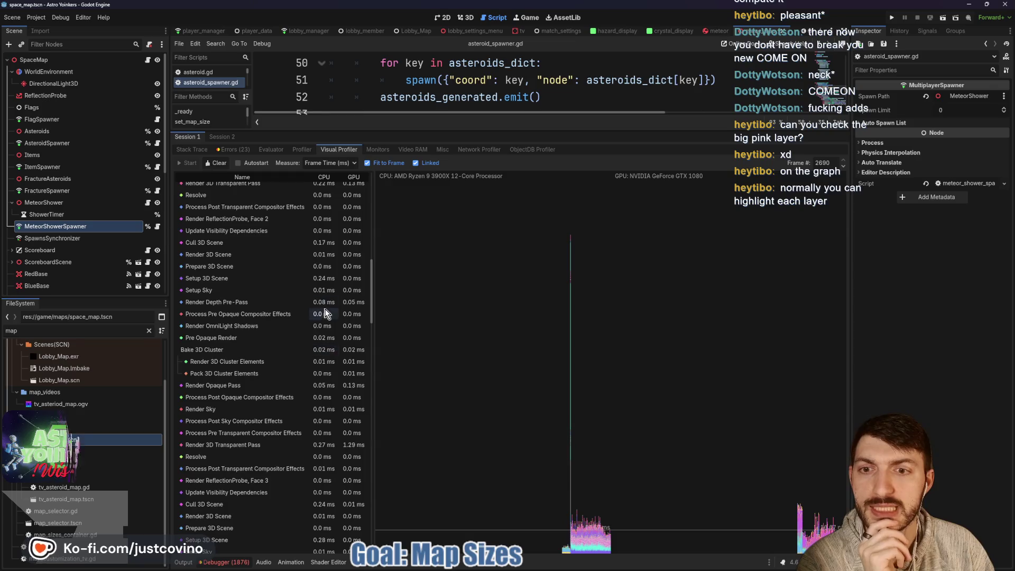
click(325, 313)
scroll(325, 317, down, 2)
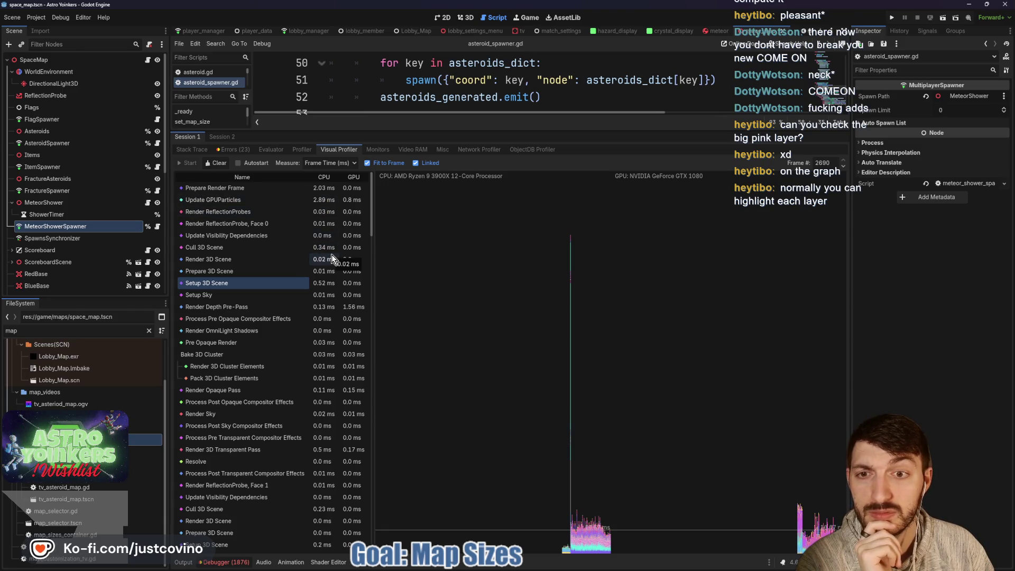
scroll(331, 255, down, 5)
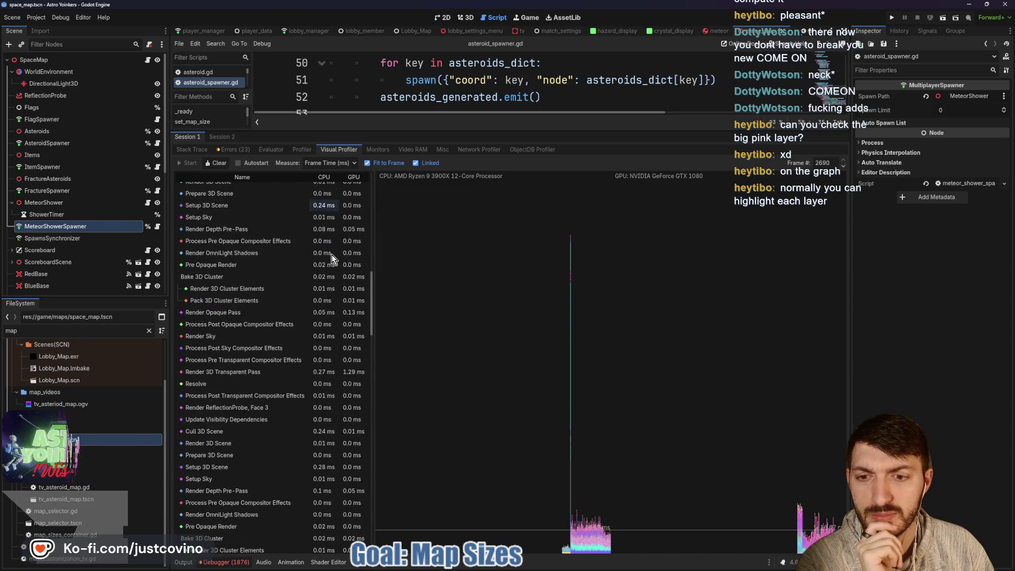
scroll(332, 255, down, 8)
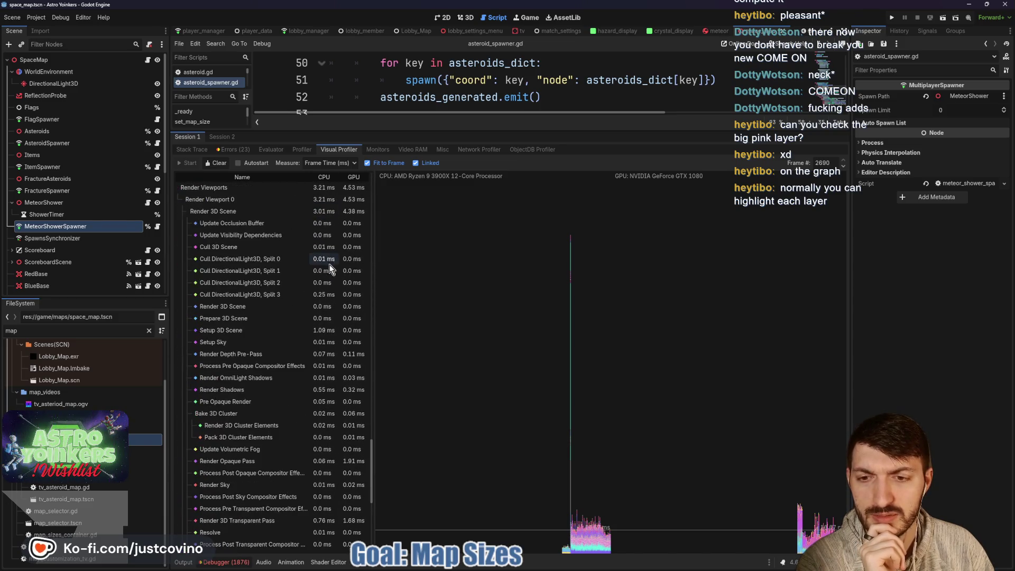
click(317, 330)
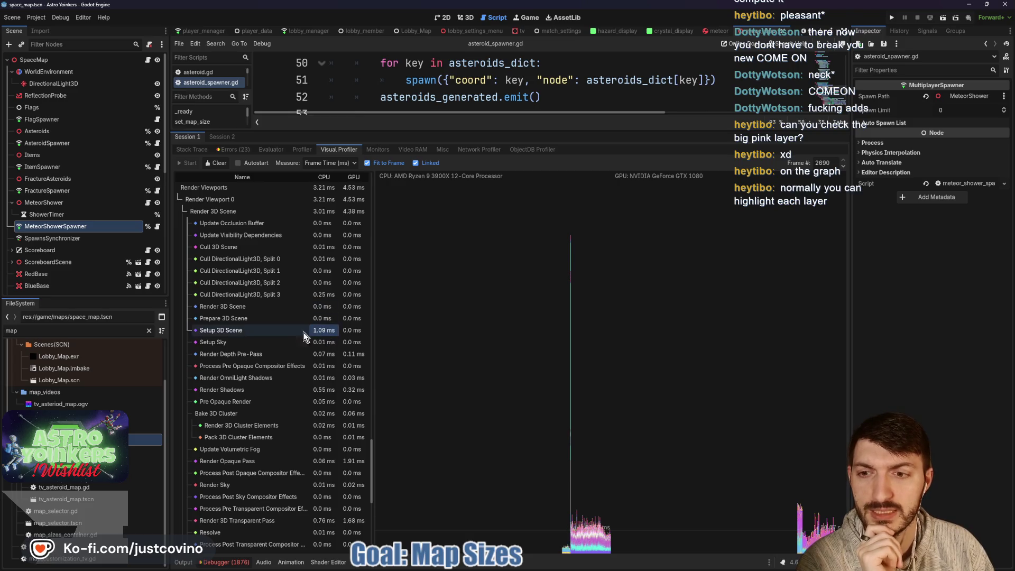
click(235, 333)
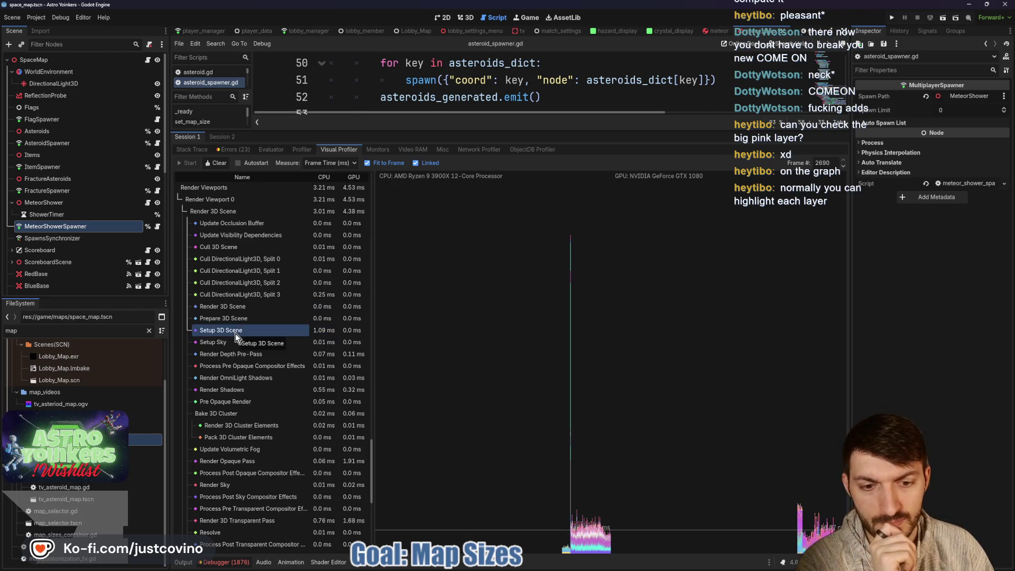
scroll(235, 333, down, 5)
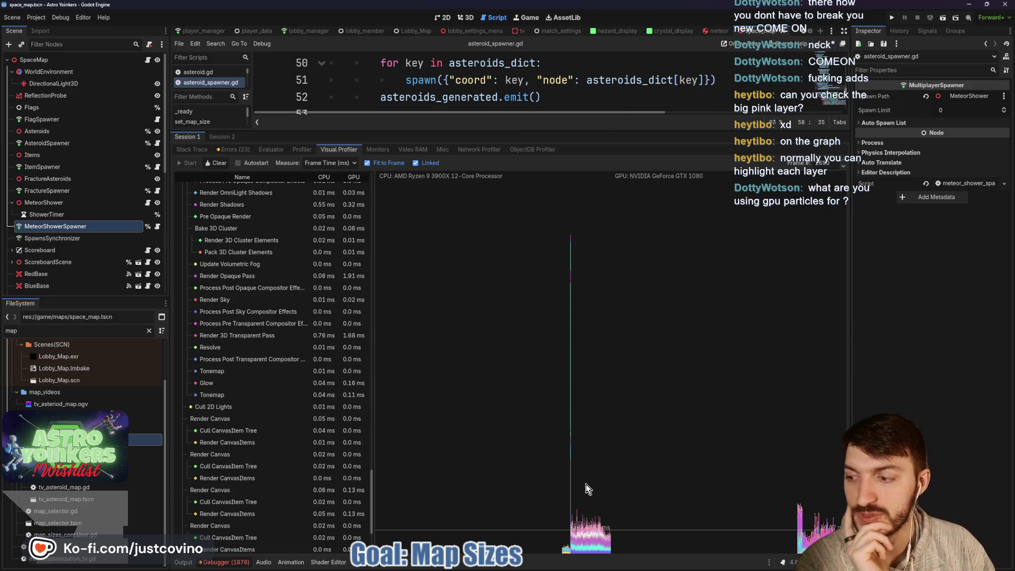
scroll(237, 382, up, 5)
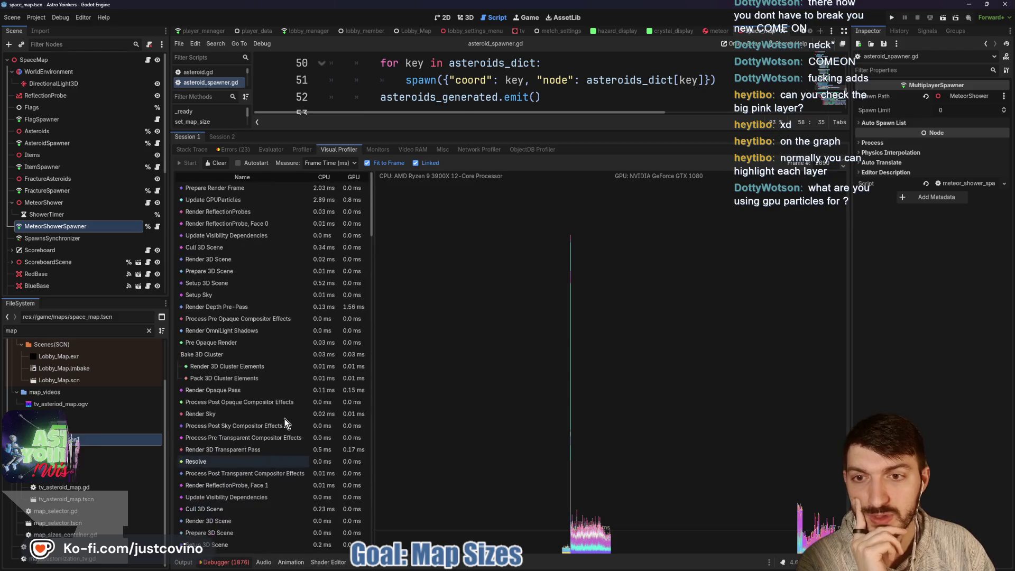
click(269, 201)
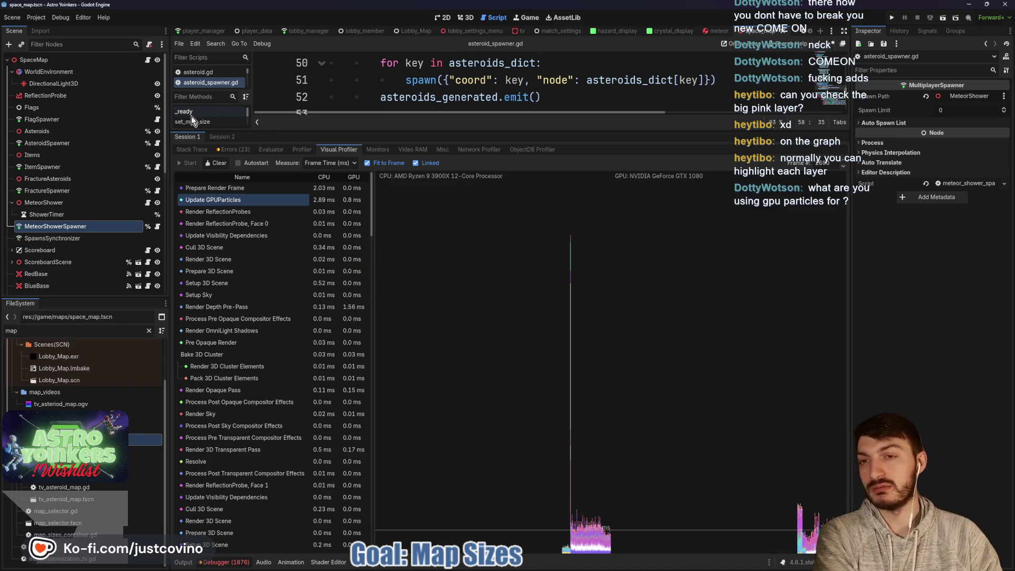
- In the Profiler, widen the name column, select Physics 3D (139.80) and graph Find Collisions
click(303, 150)
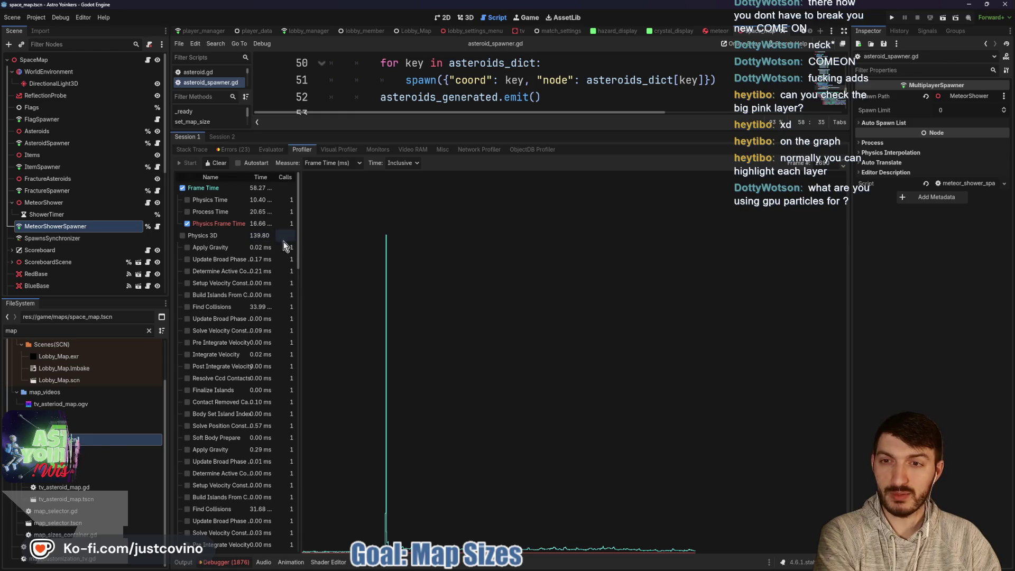
drag(300, 245, 326, 245)
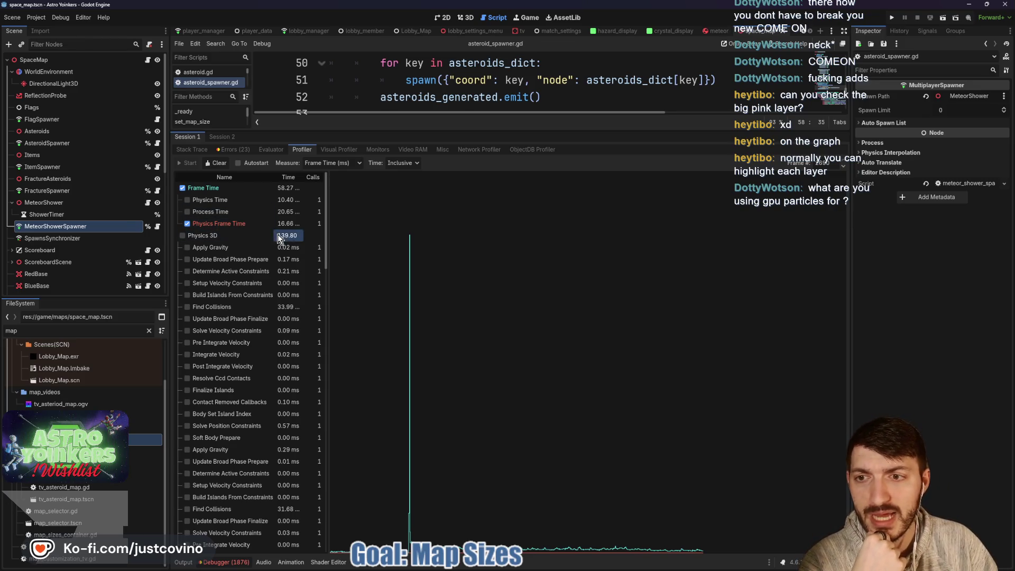
click(274, 238)
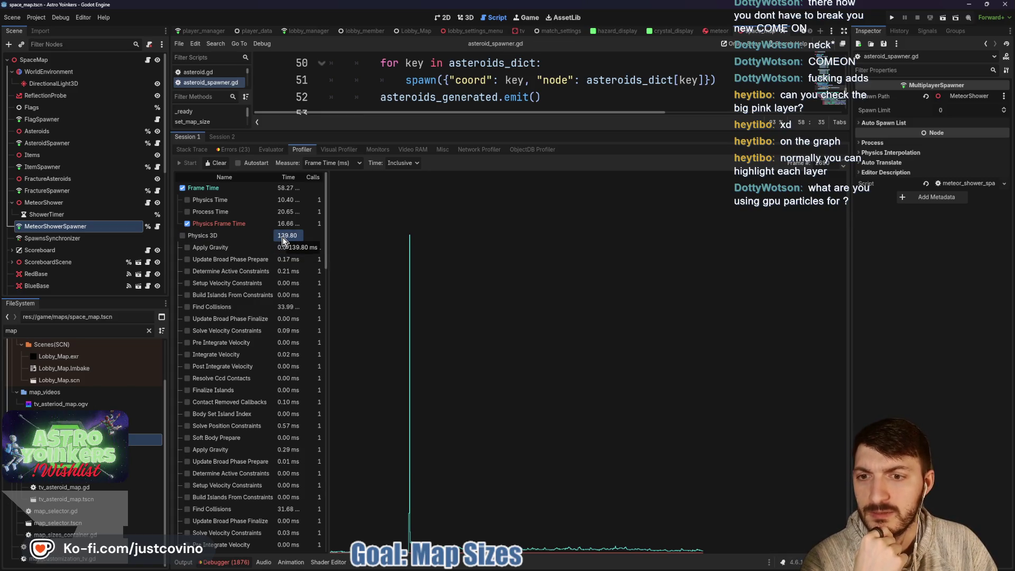
click(200, 311)
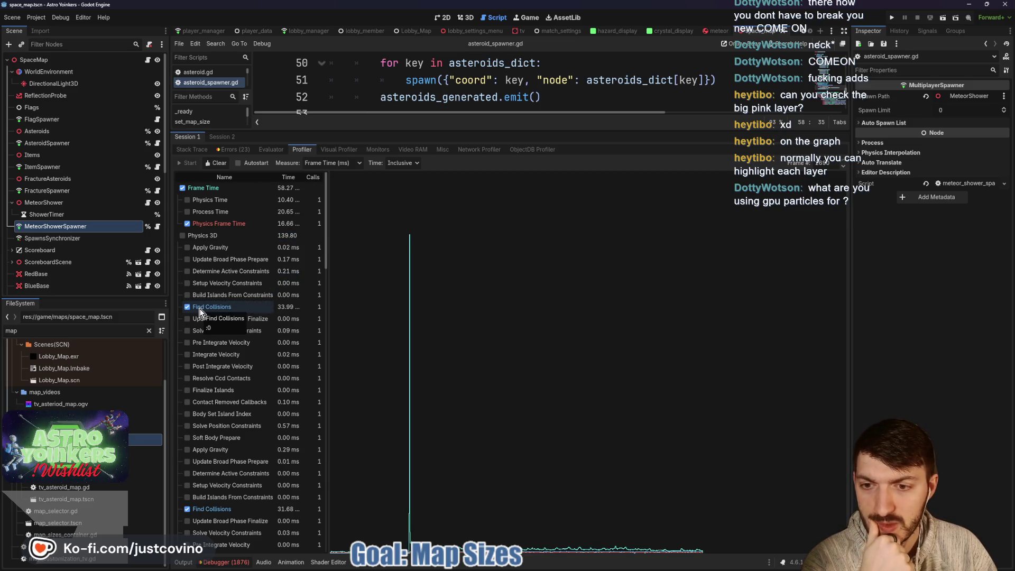
- Scroll through the profiler's function list and back up toward Frame Time
scroll(296, 321, down, 4)
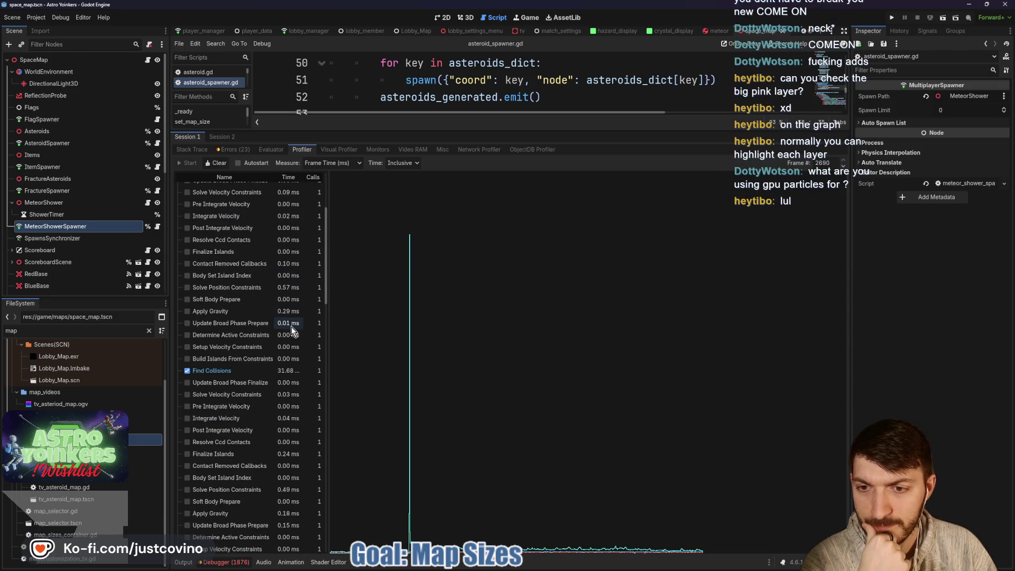
scroll(288, 365, down, 5)
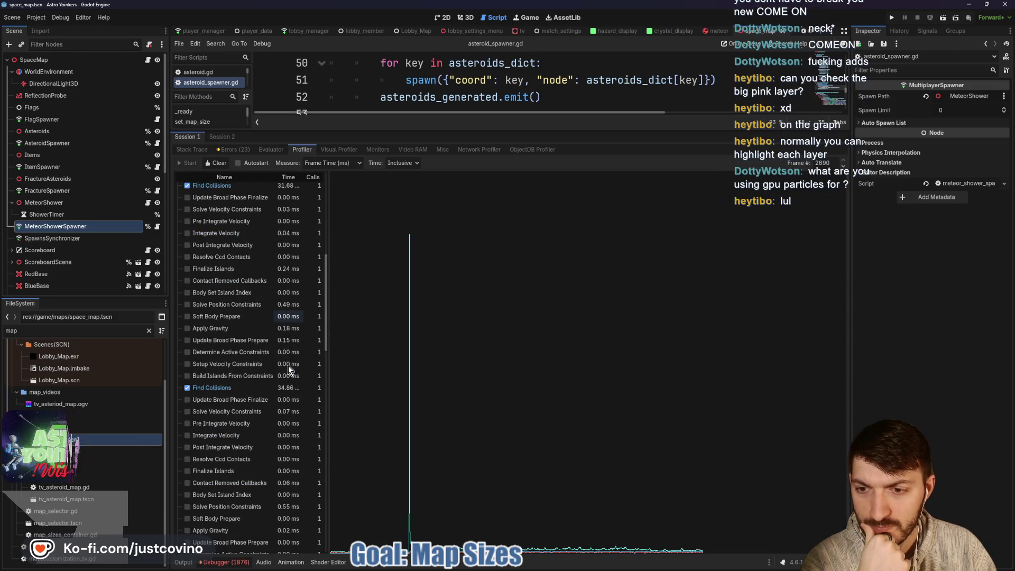
scroll(288, 389, down, 4)
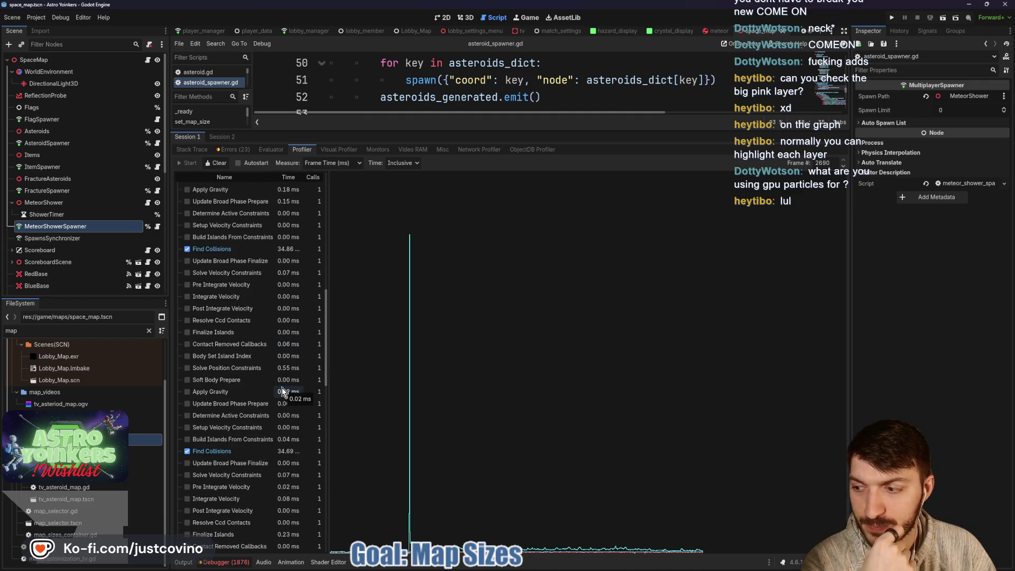
scroll(288, 399, down, 4)
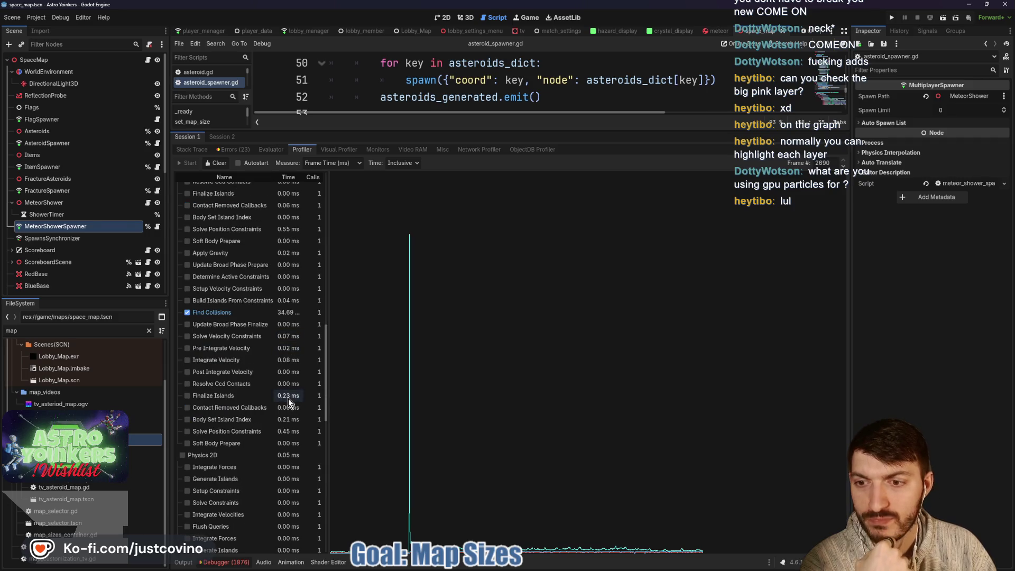
scroll(287, 400, down, 6)
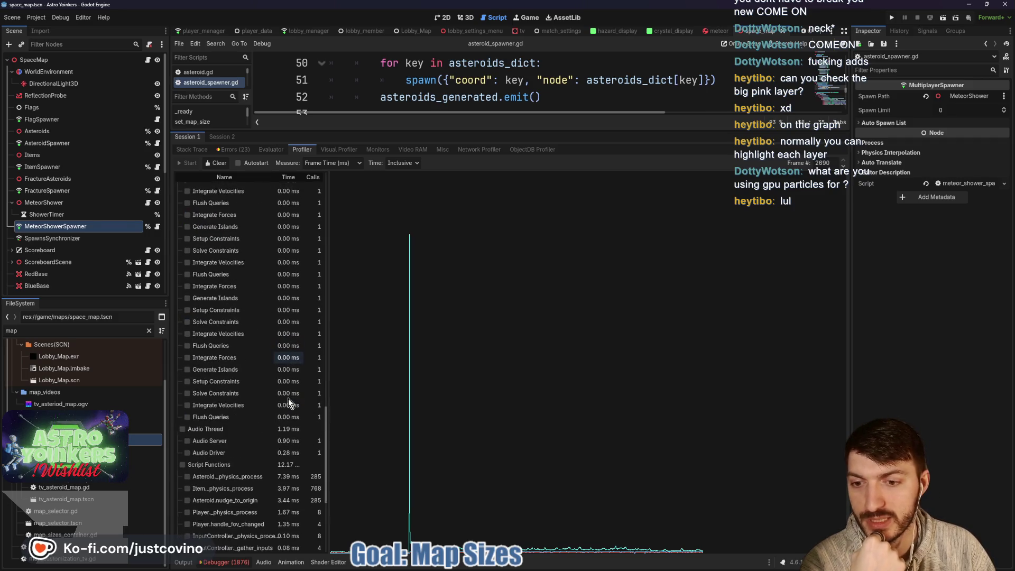
scroll(289, 403, down, 5)
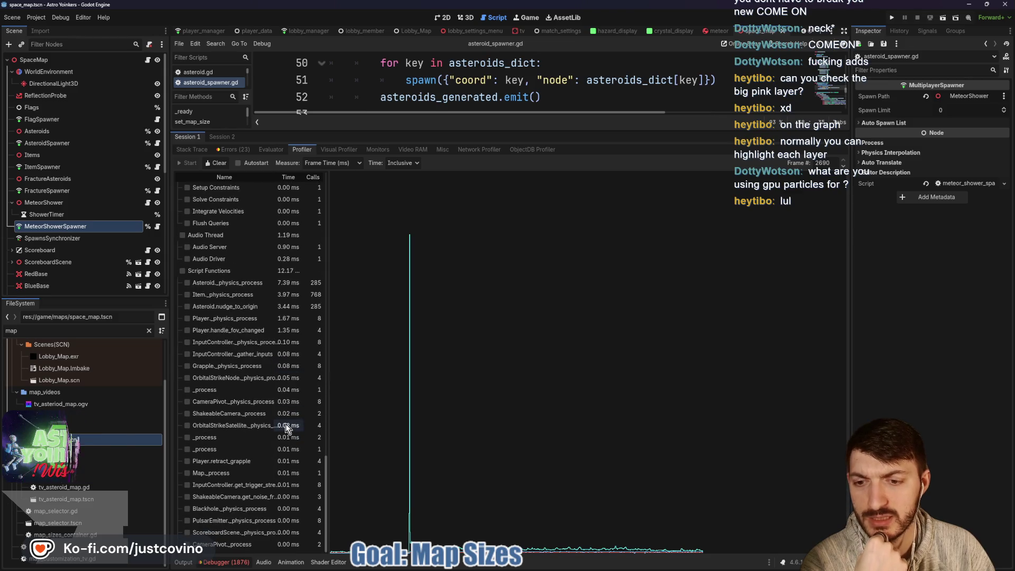
scroll(286, 420, up, 15)
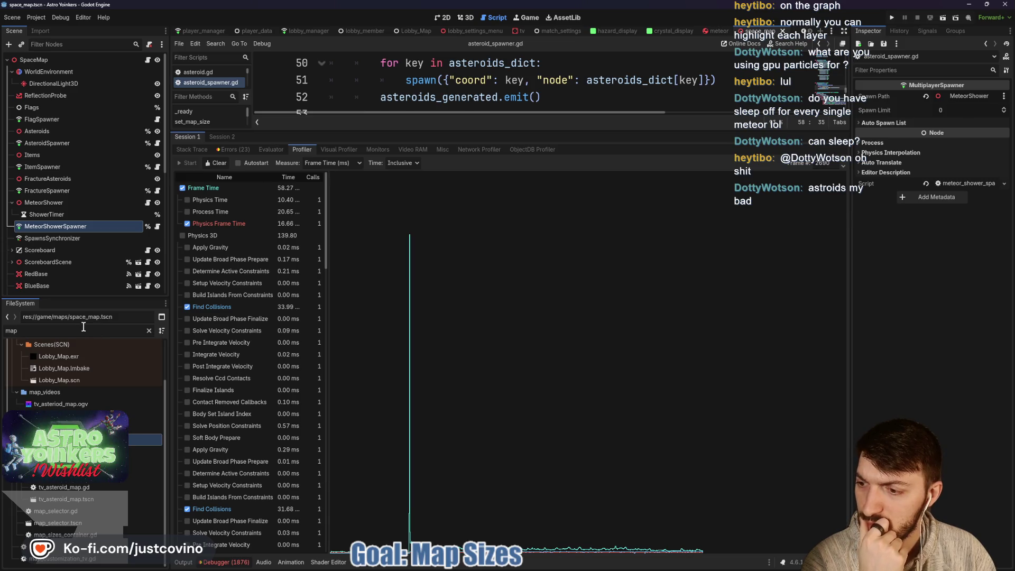
- Filter files for 'asteroid' and open the asteroid, asteroid3, asteroid2 and asteroid_c scenes
key(ctrl+a)
text(asteroid)
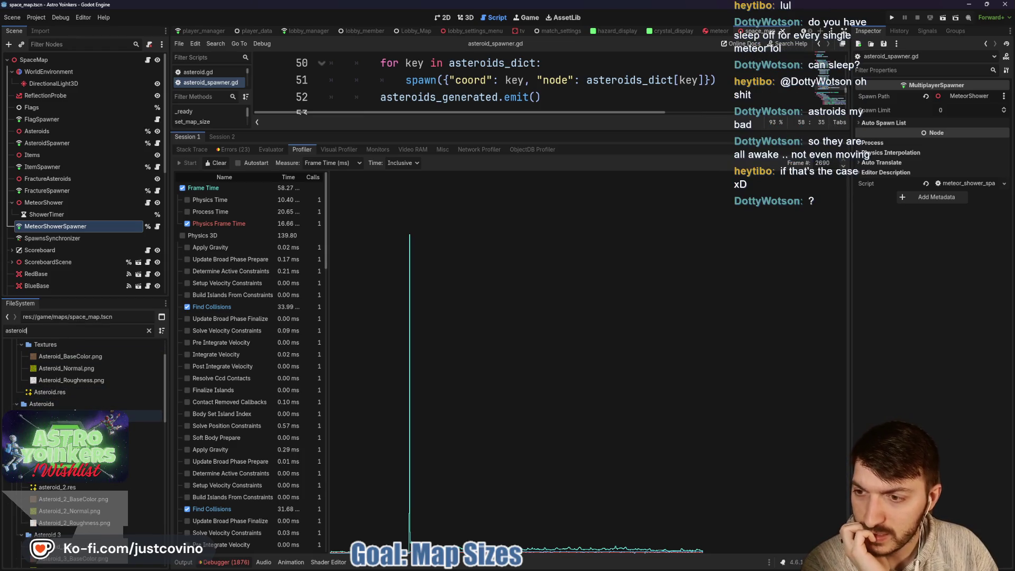
scroll(101, 444, down, 5)
scroll(80, 491, down, 6)
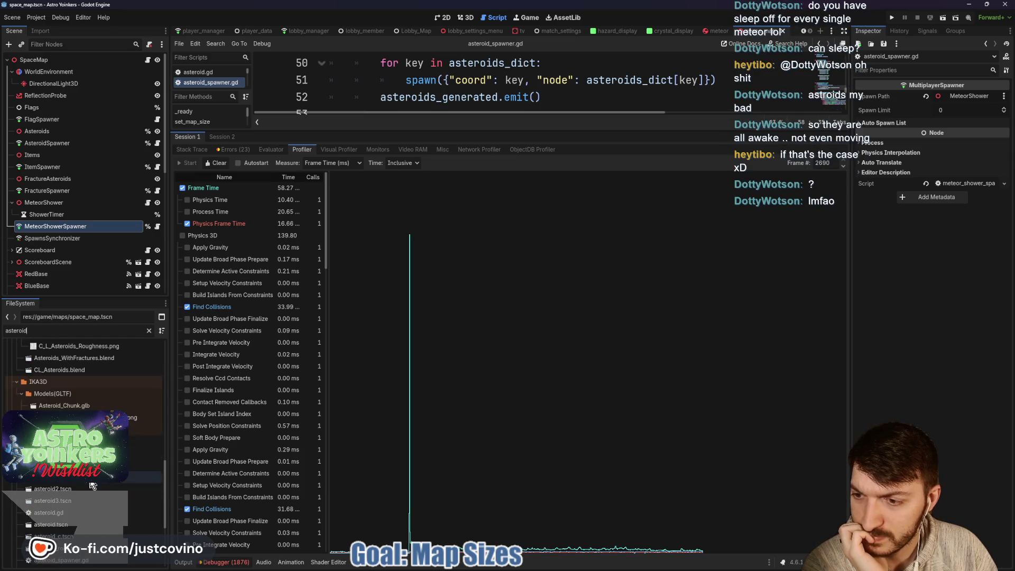
double_click(72, 525)
double_click(74, 500)
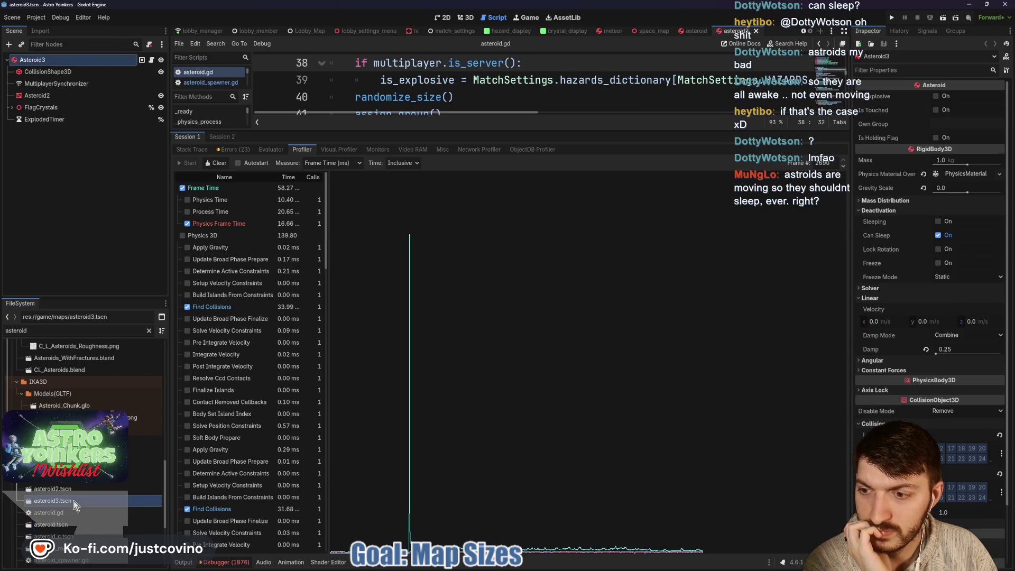
double_click(72, 488)
double_click(76, 537)
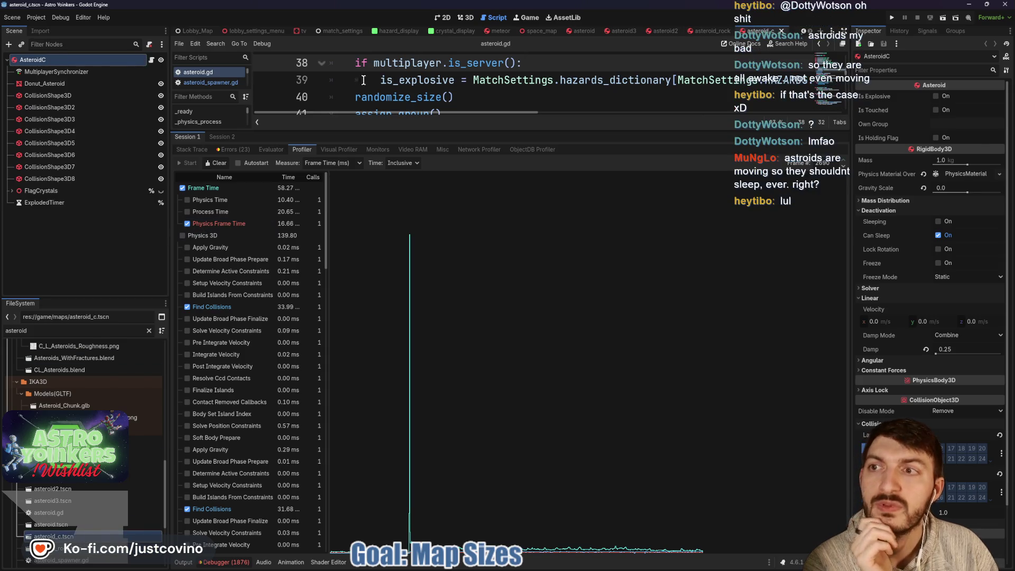
- On the asteroid scene, expand the body's Deactivation settings and enlarge the script editor
click(583, 30)
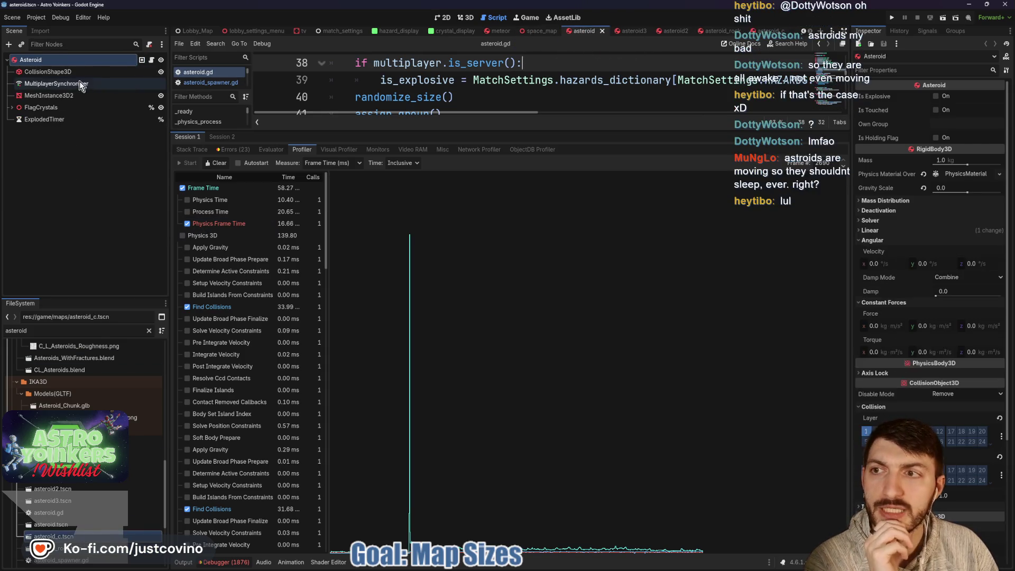
click(877, 211)
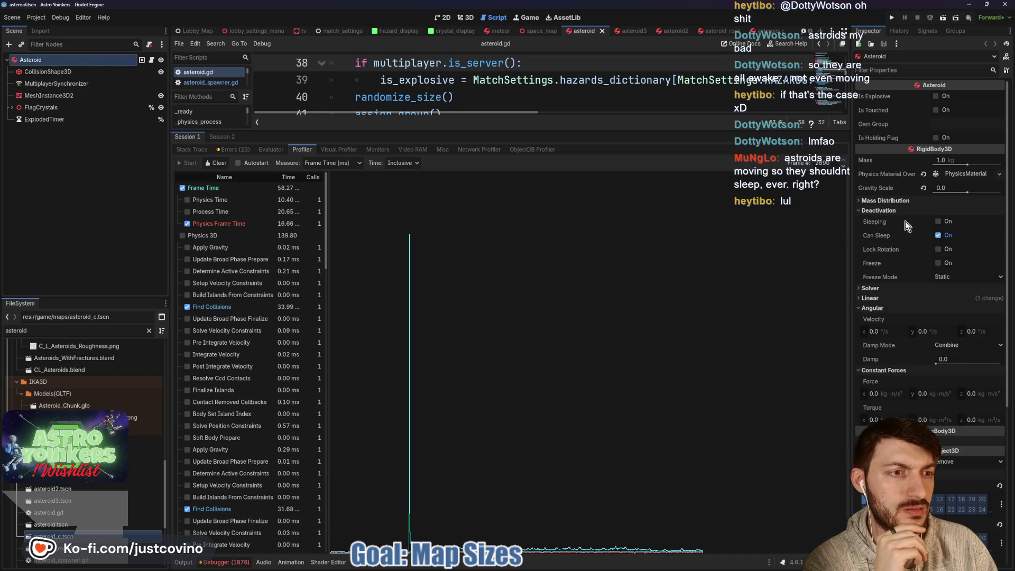
mouse_move(871, 236)
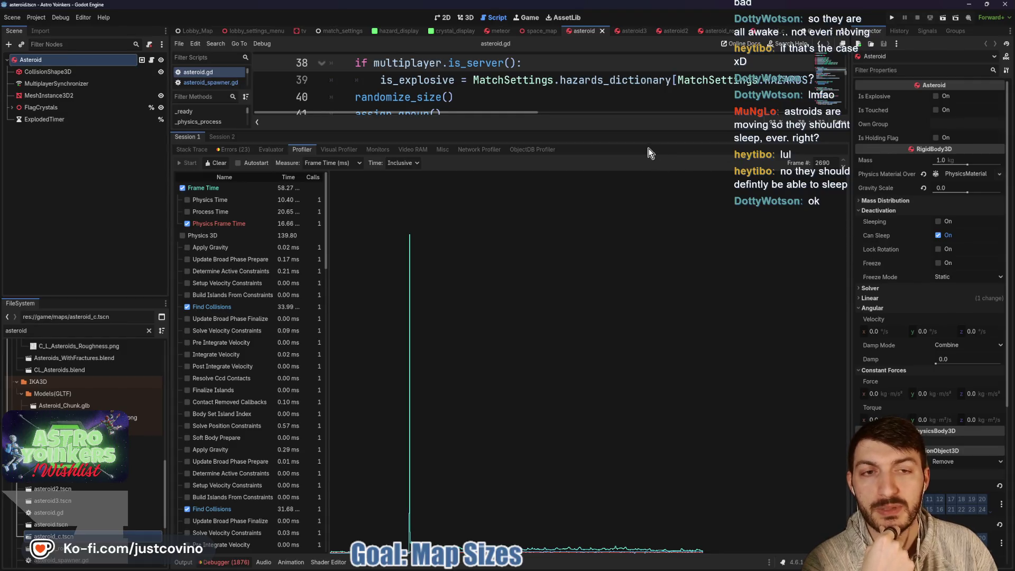
drag(634, 131, 636, 411)
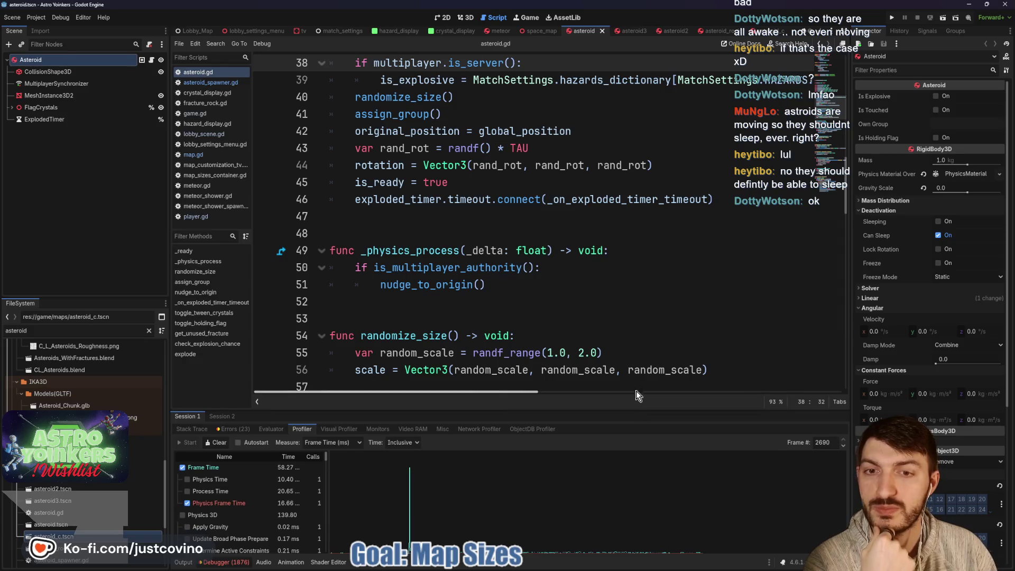
- Select the nudge_to_origin call on line 51 and read through the function
double_click(431, 289)
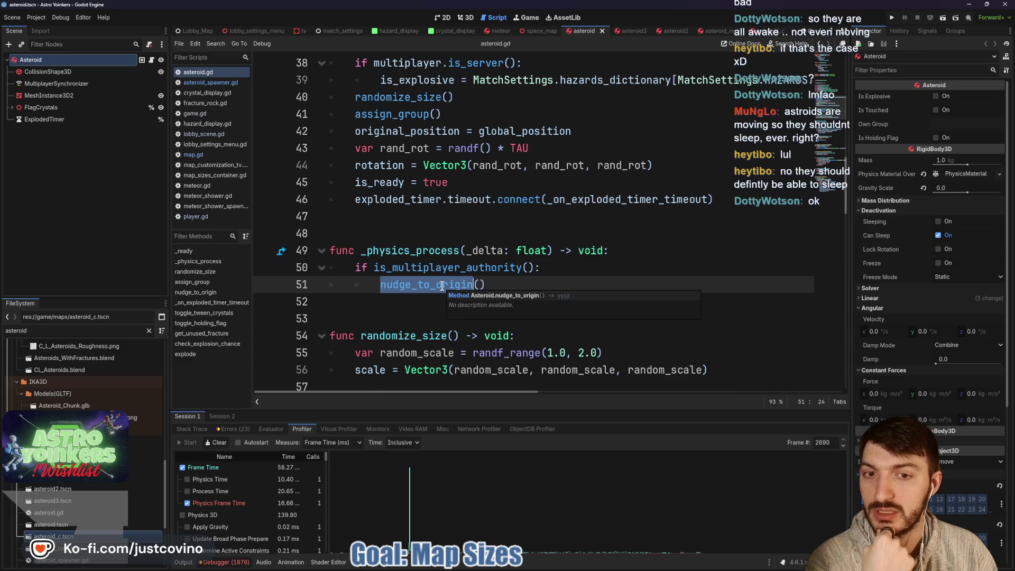
scroll(442, 285, down, 2)
scroll(441, 286, down, 4)
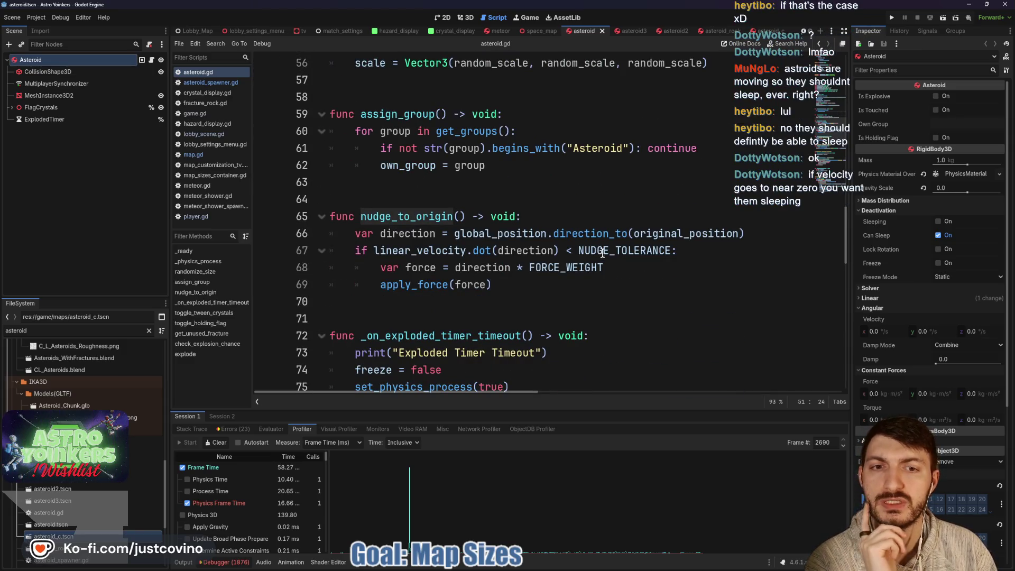
mouse_move(604, 253)
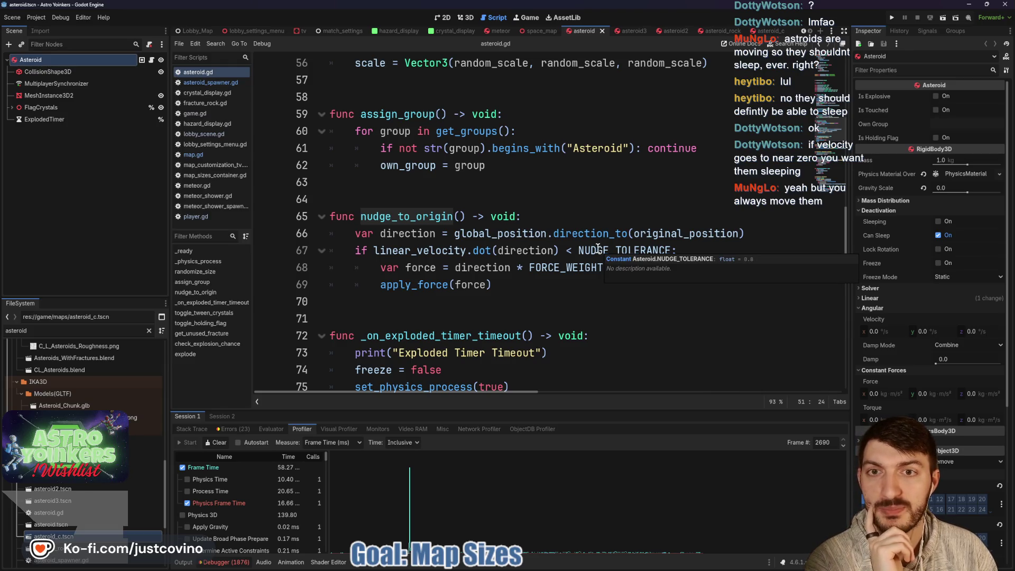
scroll(598, 248, up, 4)
scroll(499, 221, down, 3)
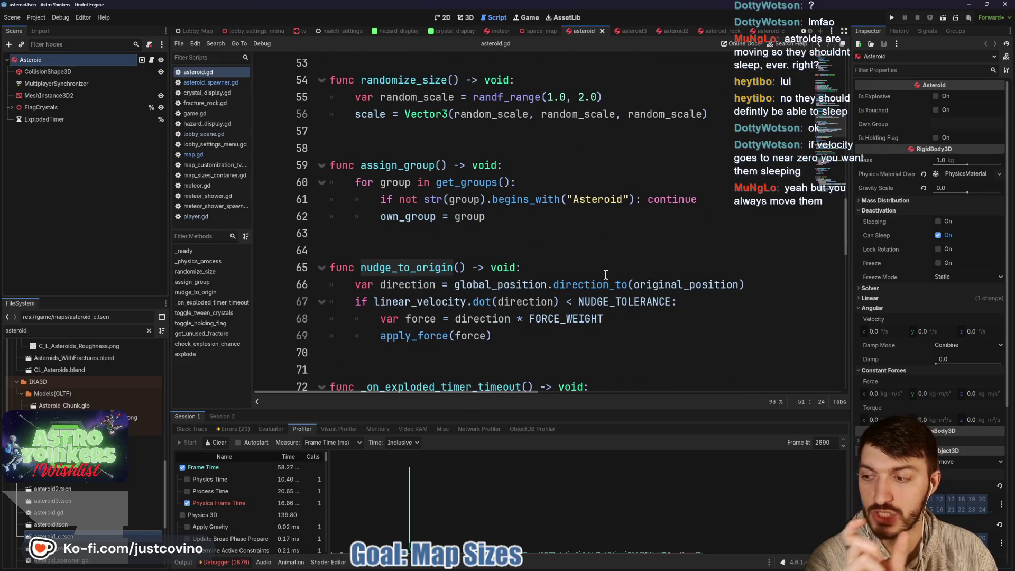
- Review the script constants, including NUDGE_TOLERANCE of 0.8, and show the asteroid in 3D
mouse_move(617, 280)
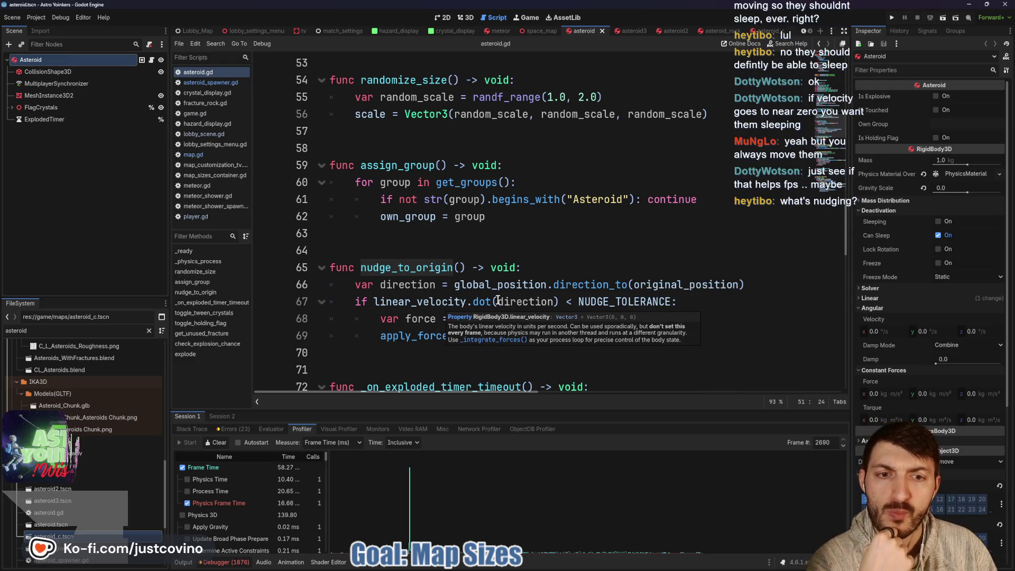
mouse_move(591, 302)
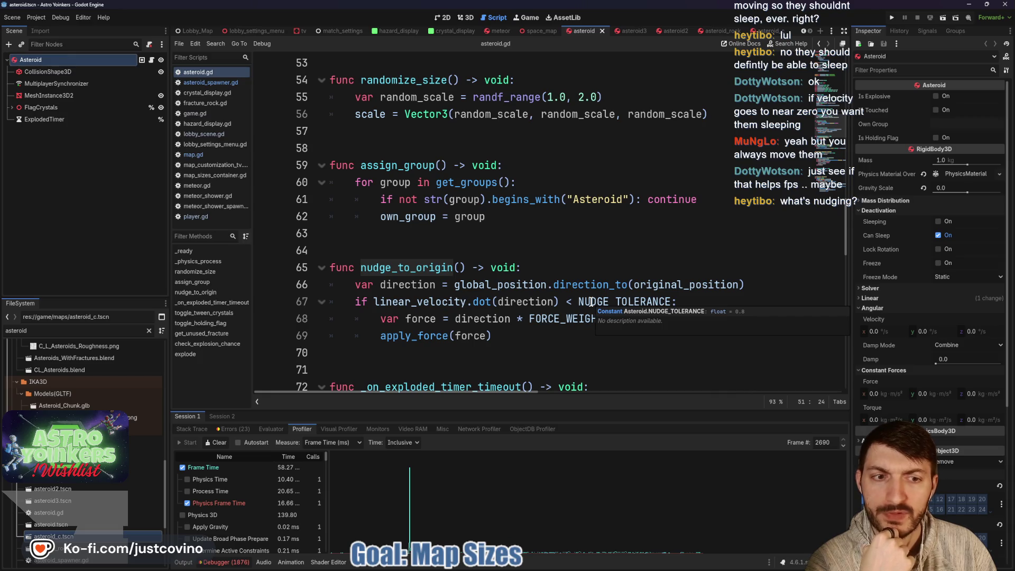
scroll(591, 303, up, 10)
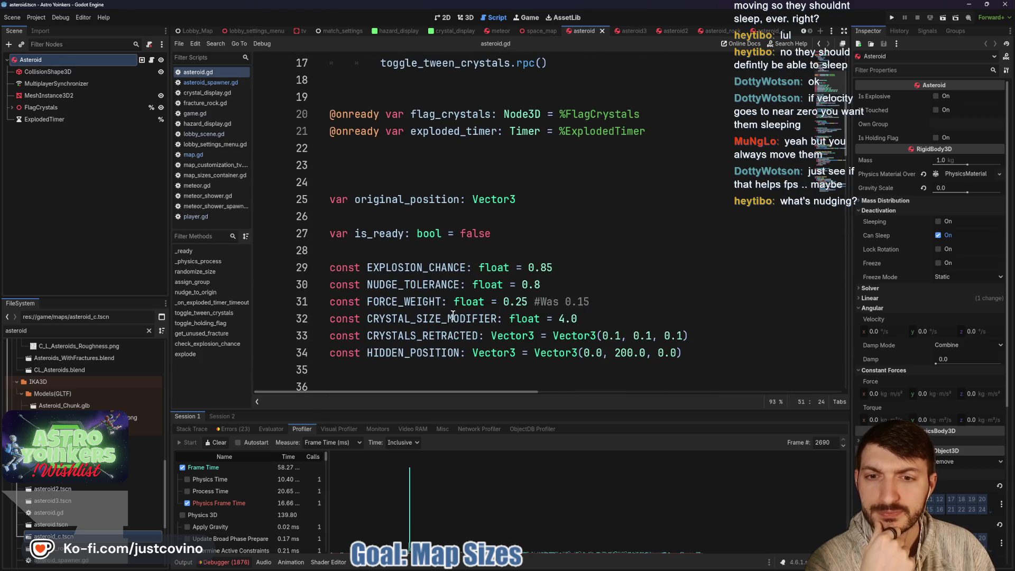
scroll(579, 299, down, 13)
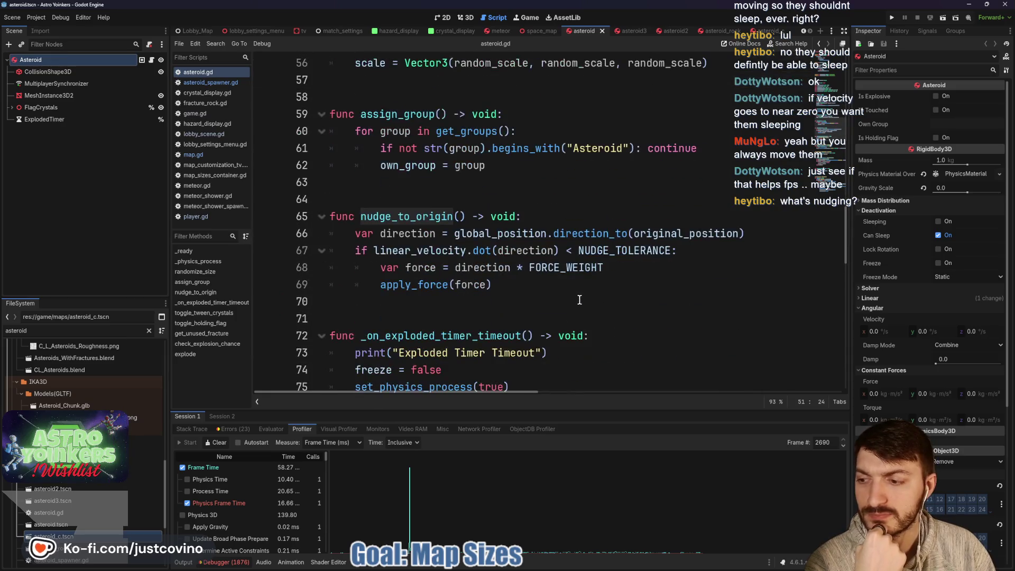
scroll(579, 300, down, 1)
scroll(558, 296, up, 4)
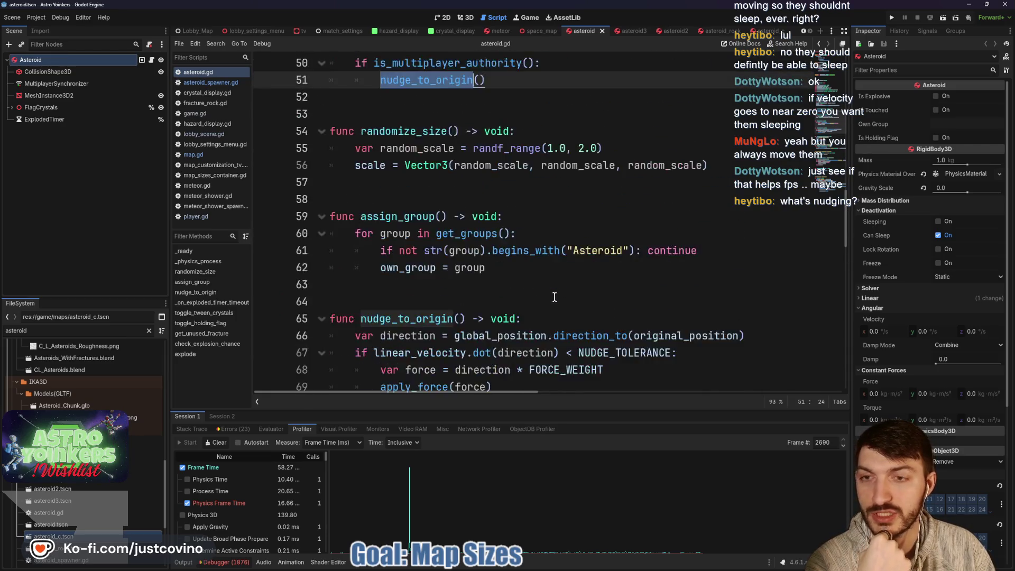
click(465, 18)
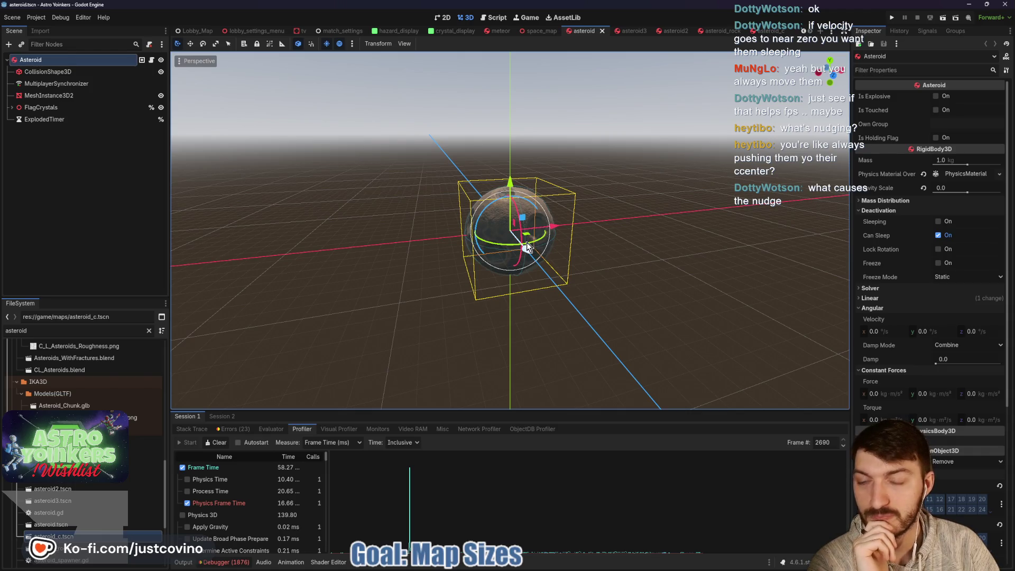
- Back in asteroid.gd, annotate the randomize_size function and line 54, then clear the annotations
click(506, 19)
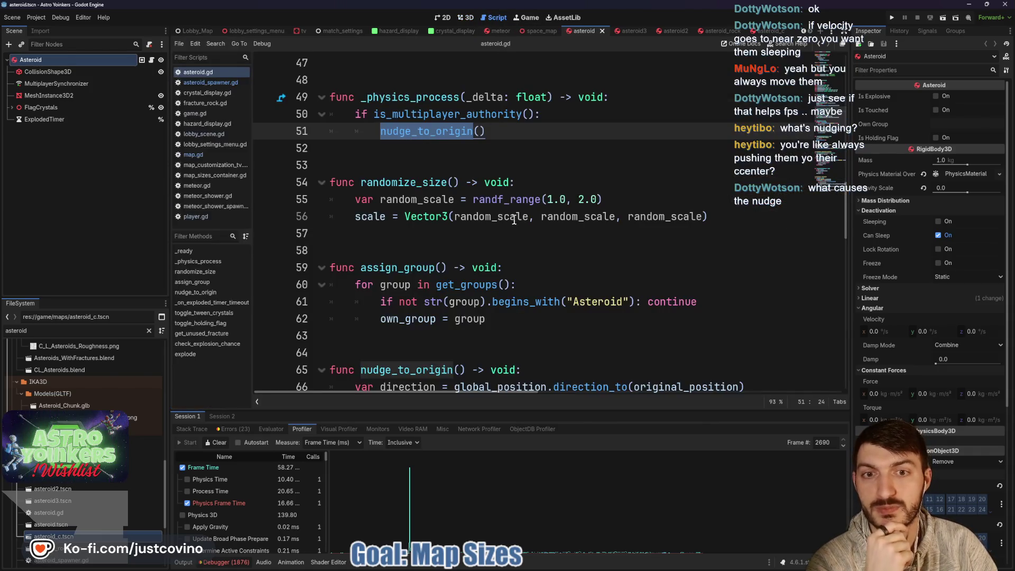
click(434, 115)
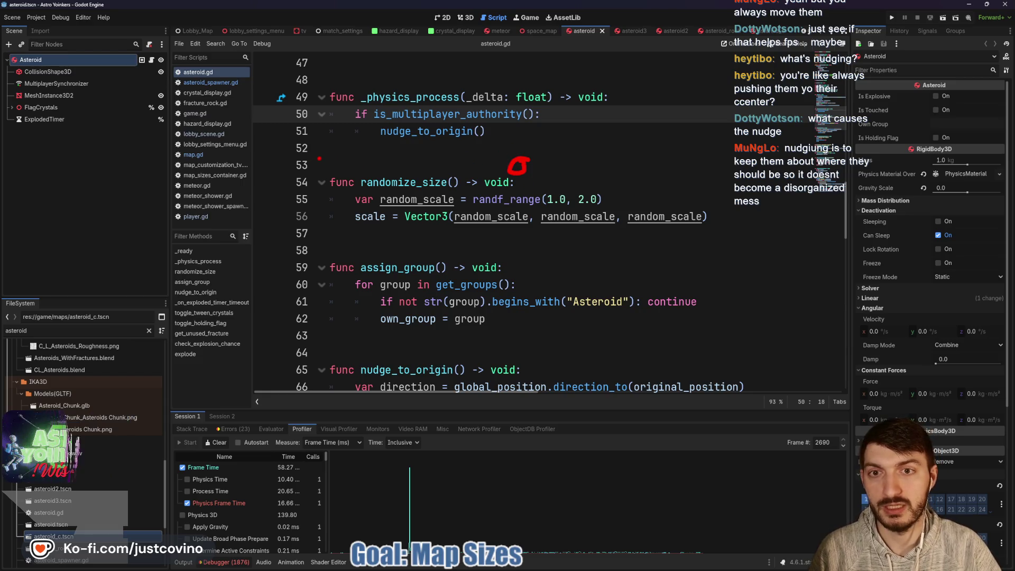
mouse_move(320, 157)
mouse_down()
mouse_move(249, 211)
mouse_move(293, 153)
mouse_up()
drag(341, 196, 467, 173)
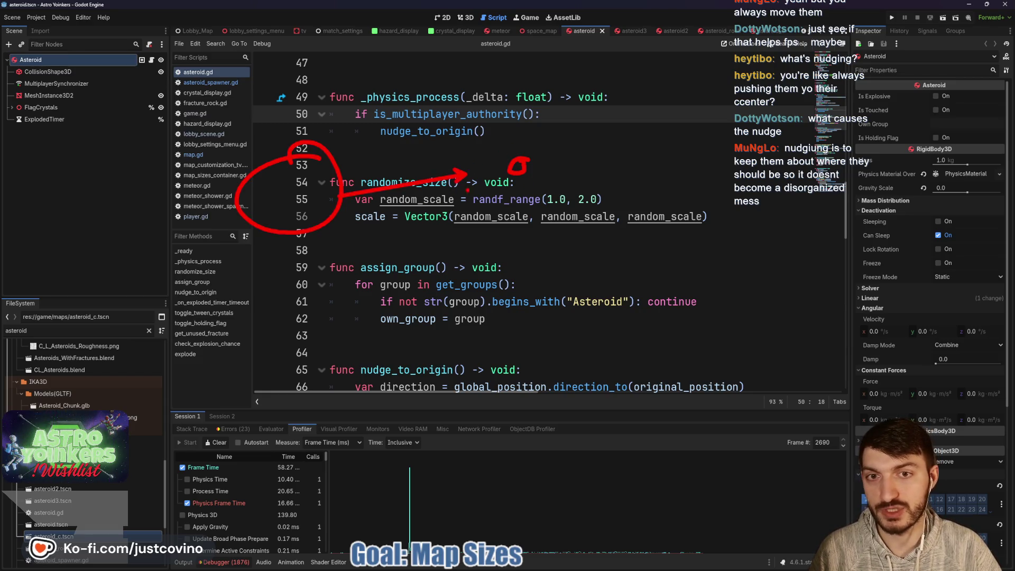
key(Escape)
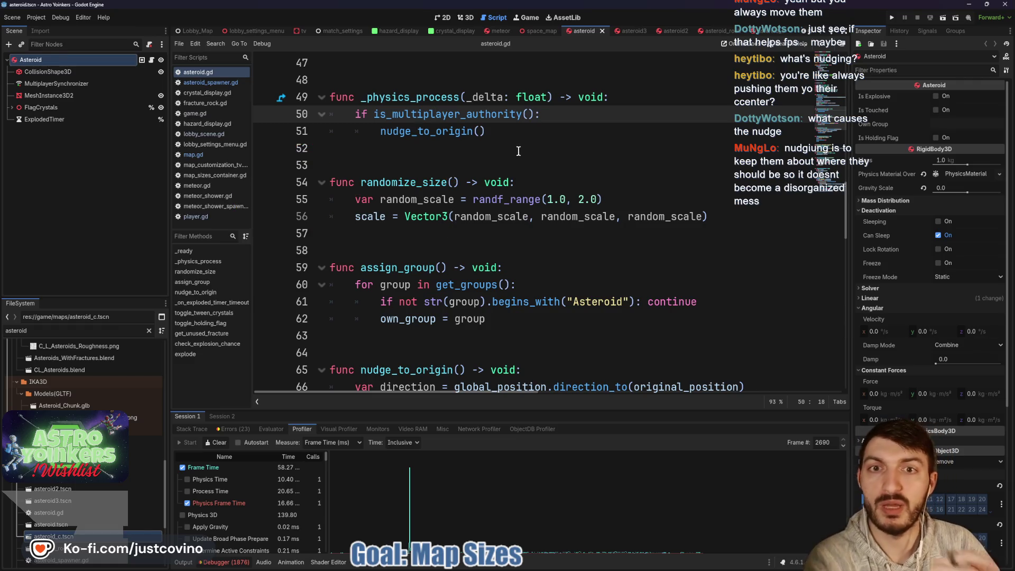
- Reselect the nudge_to_origin call and move to the velocity check on line 67
double_click(426, 132)
scroll(534, 196, down, 1)
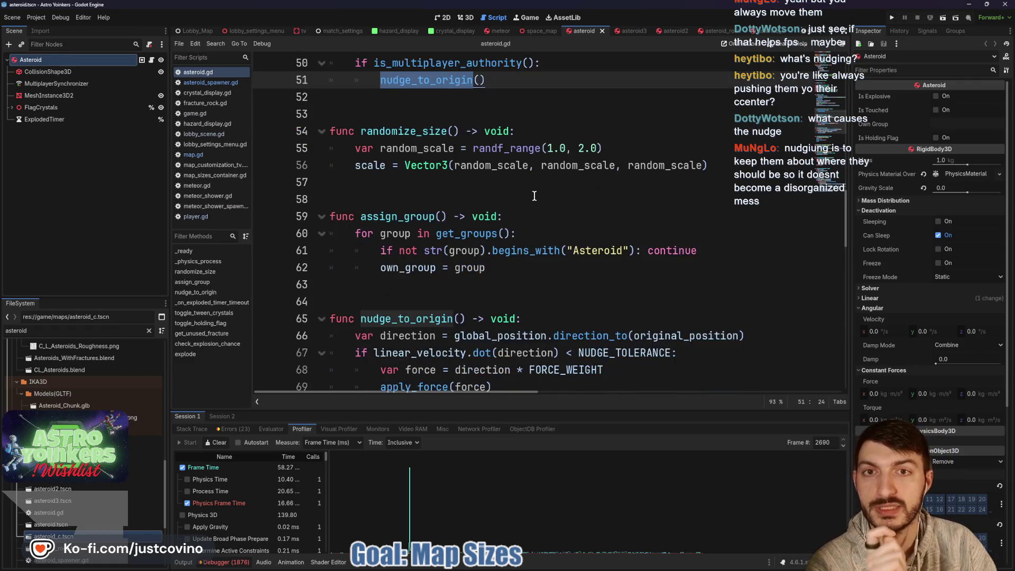
scroll(534, 196, down, 2)
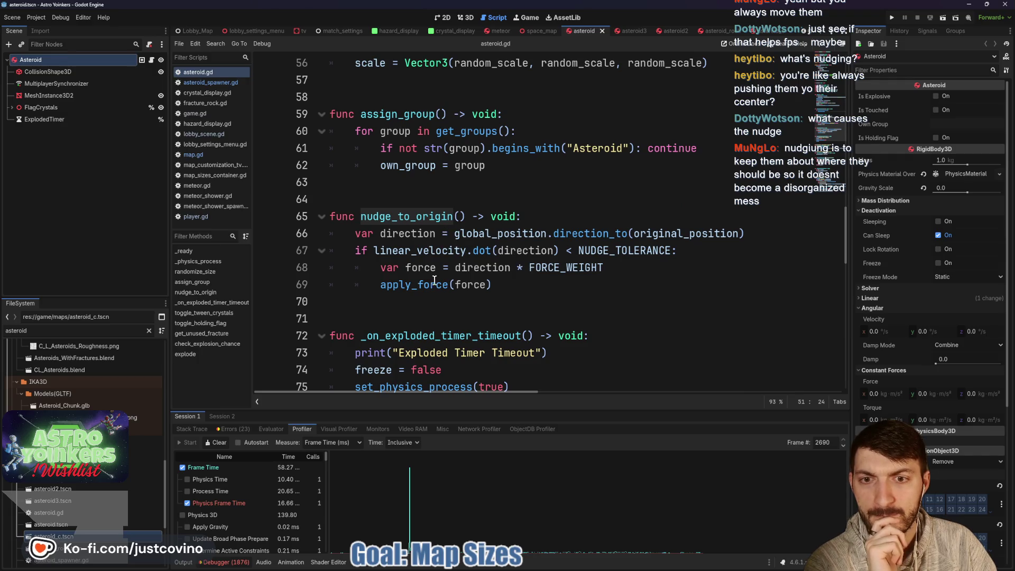
click(590, 251)
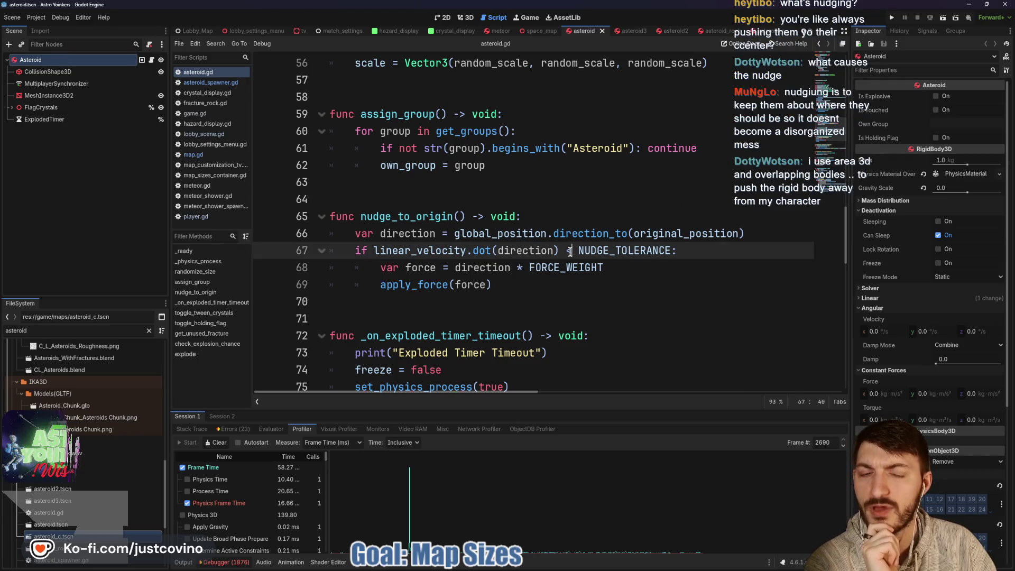
drag(706, 251, 340, 252)
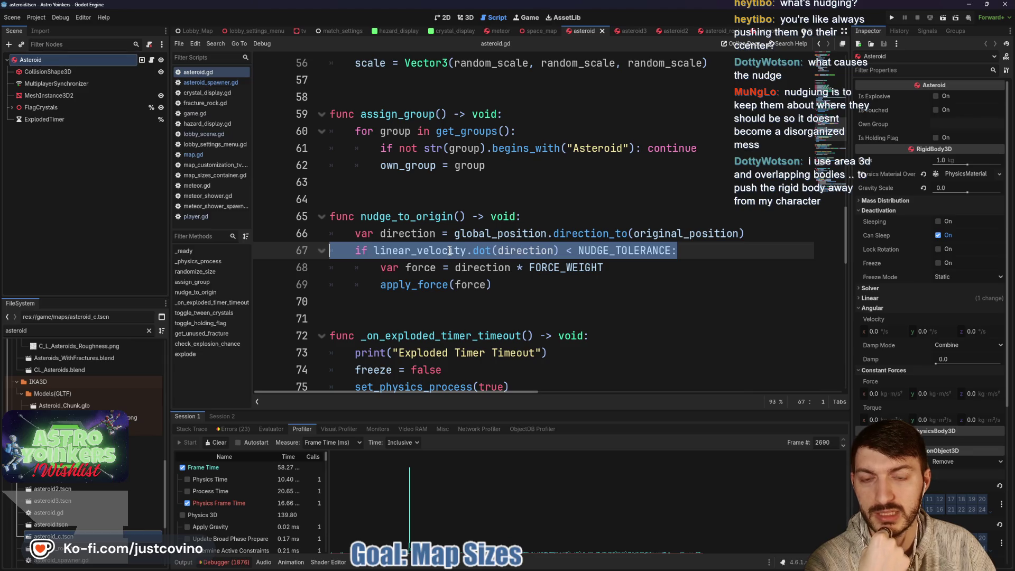
mouse_move(450, 251)
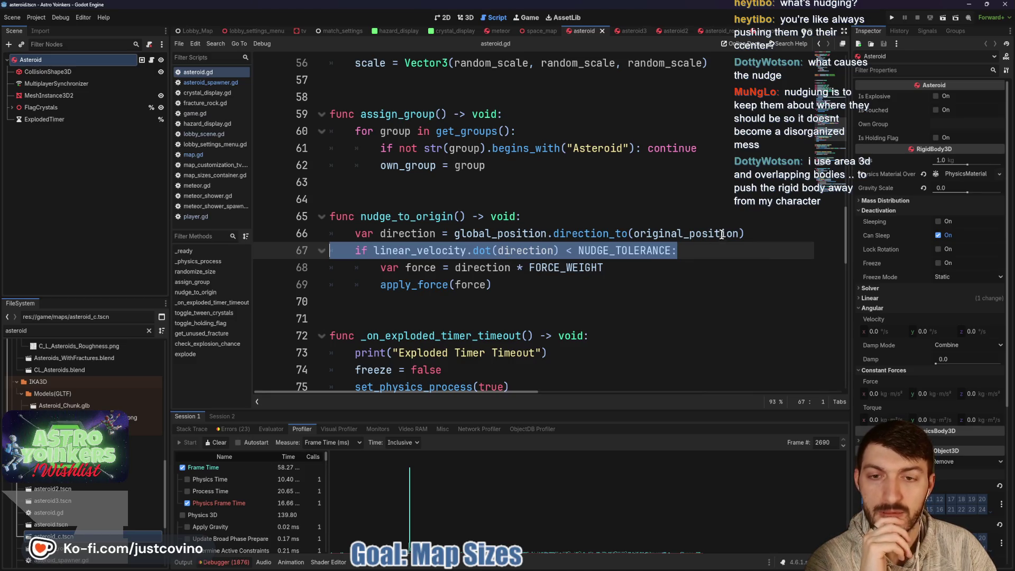
mouse_move(714, 233)
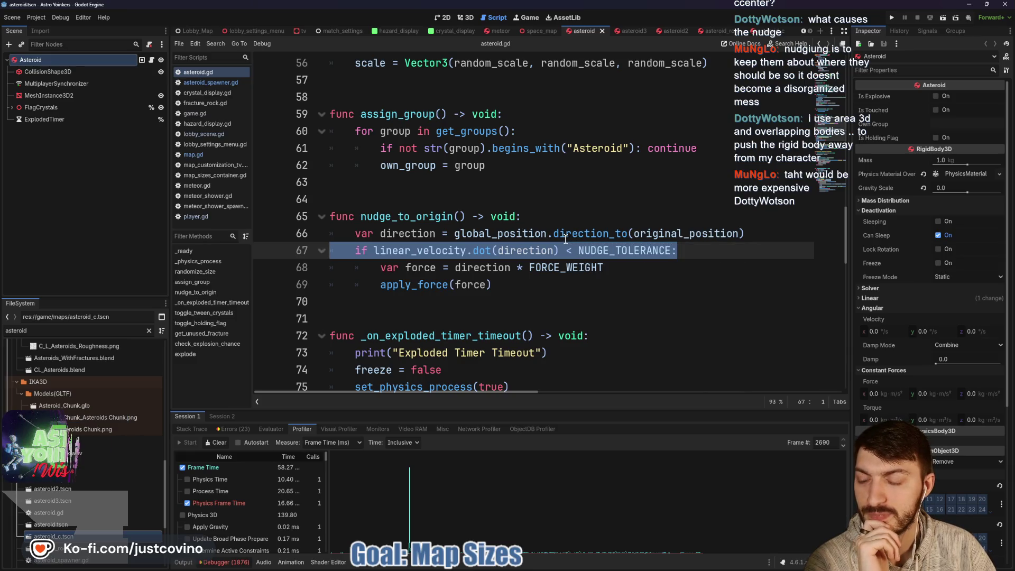
mouse_move(565, 240)
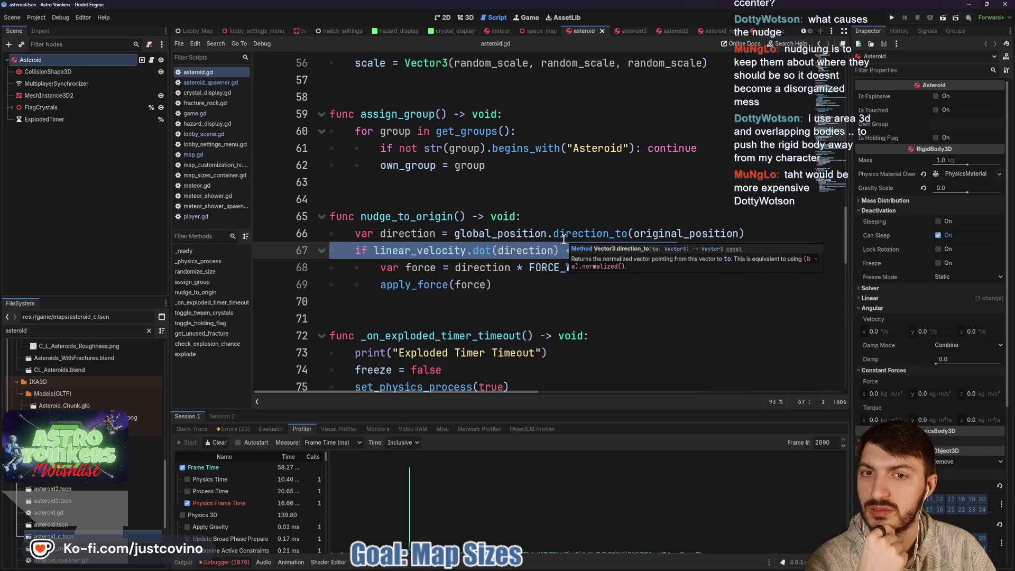
scroll(560, 239, up, 4)
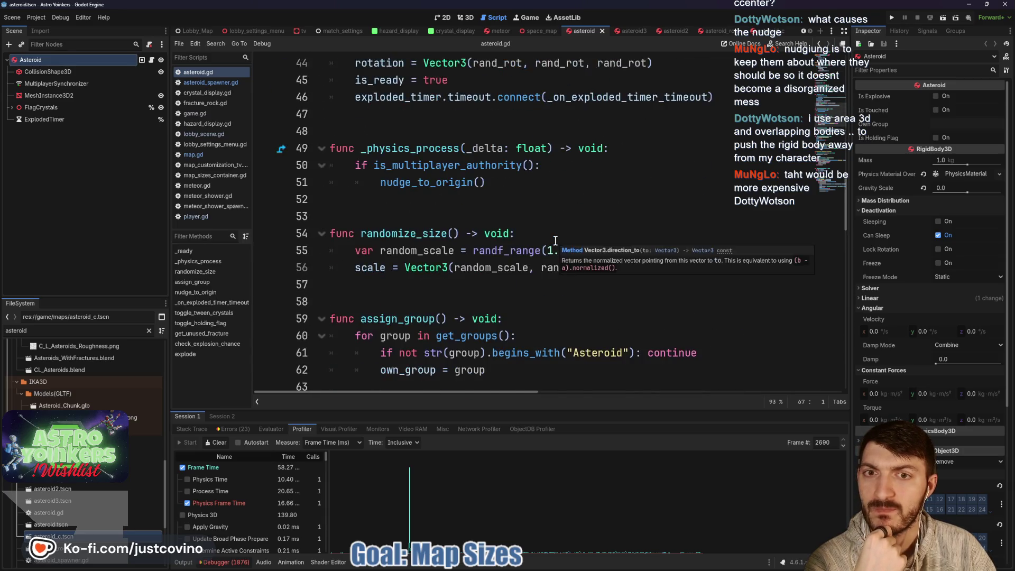
scroll(555, 241, down, 2)
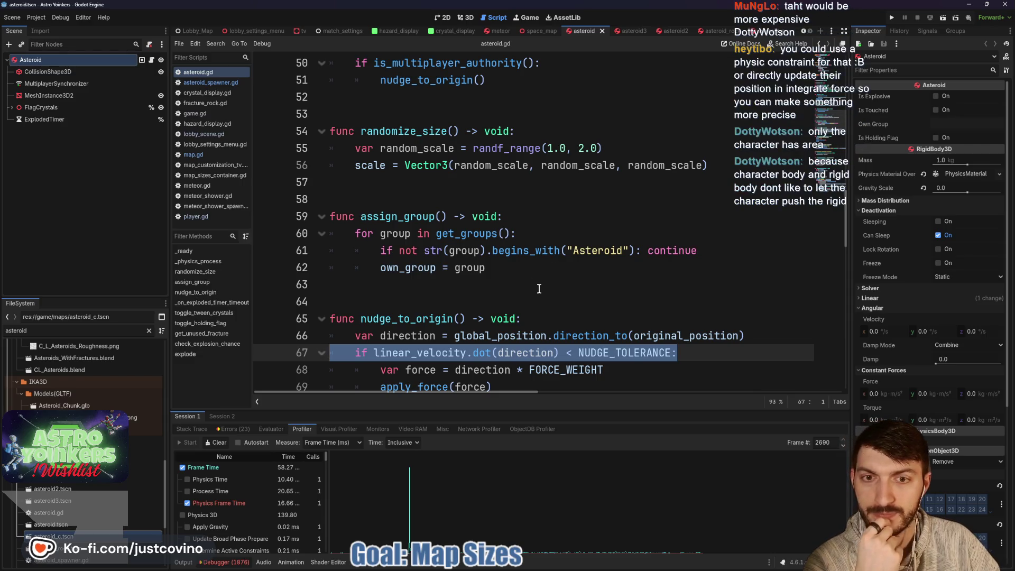
scroll(539, 289, down, 1)
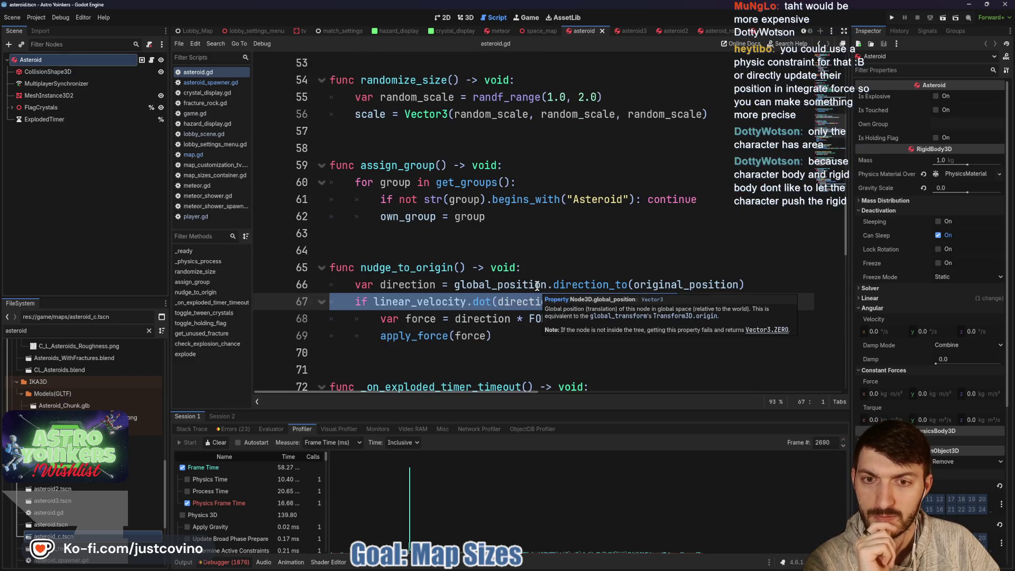
scroll(506, 275, down, 1)
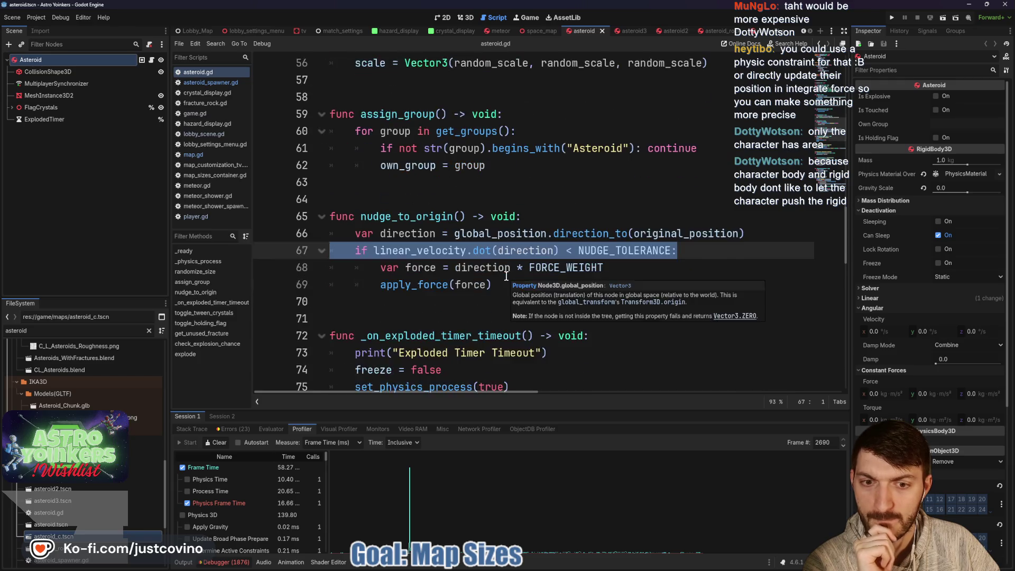
scroll(507, 276, up, 9)
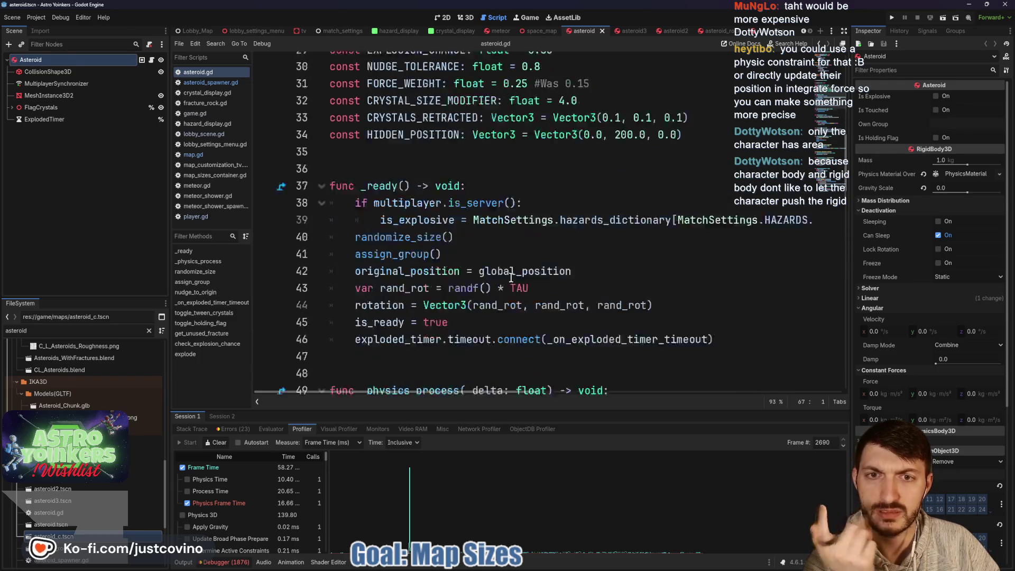
scroll(510, 277, down, 2)
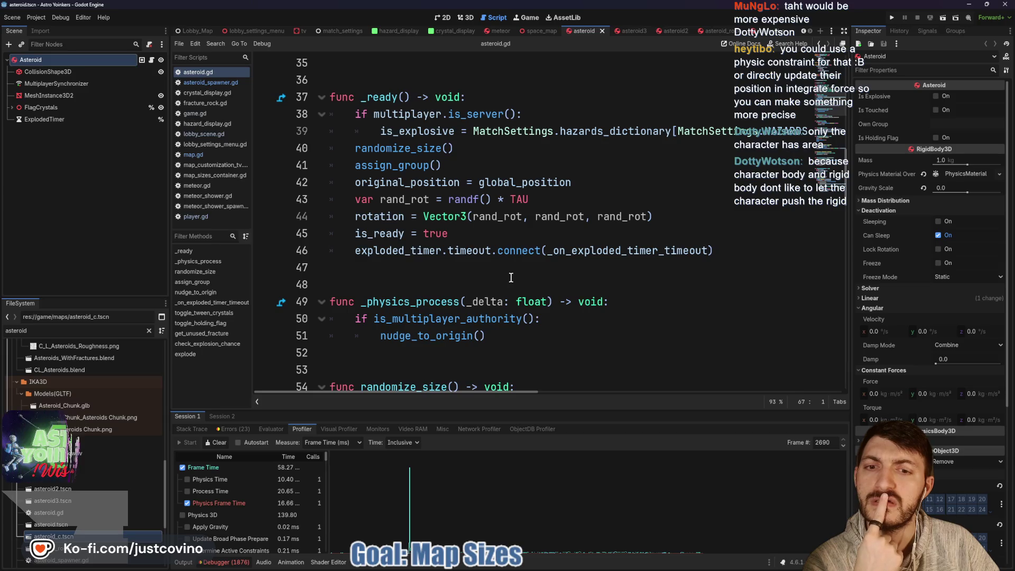
scroll(511, 276, down, 2)
scroll(510, 277, up, 6)
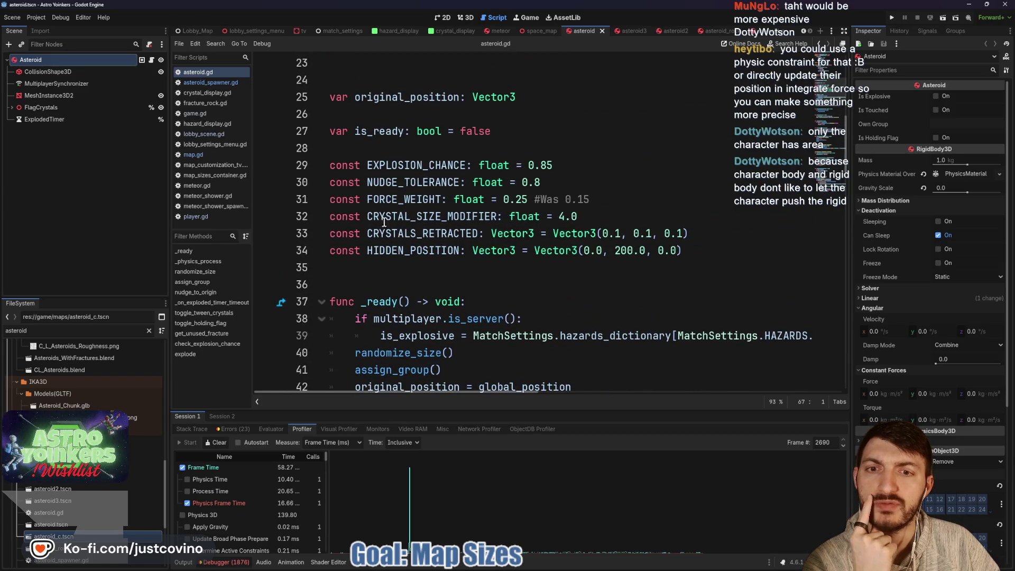
scroll(398, 248, up, 2)
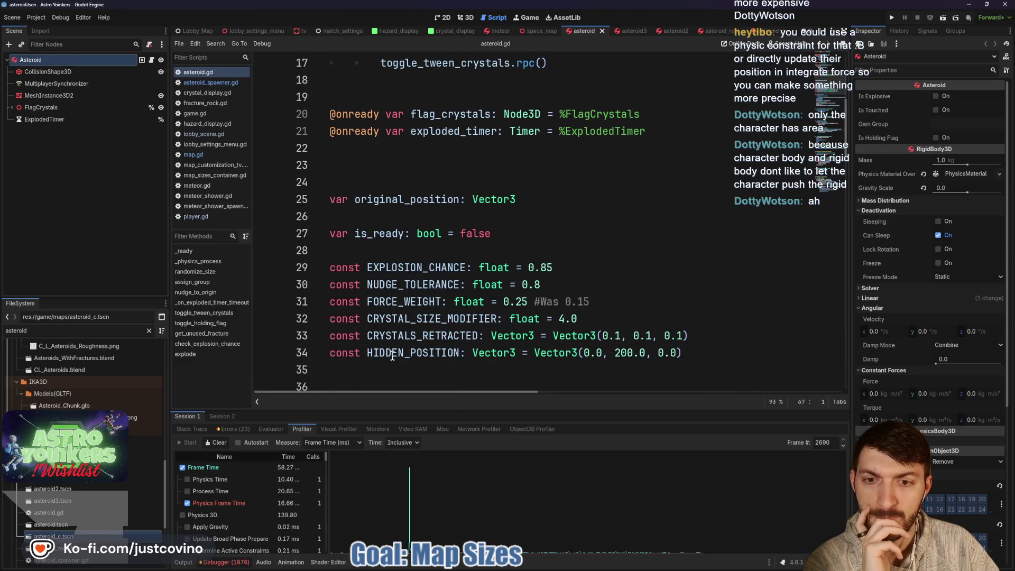
double_click(409, 353)
scroll(569, 307, up, 5)
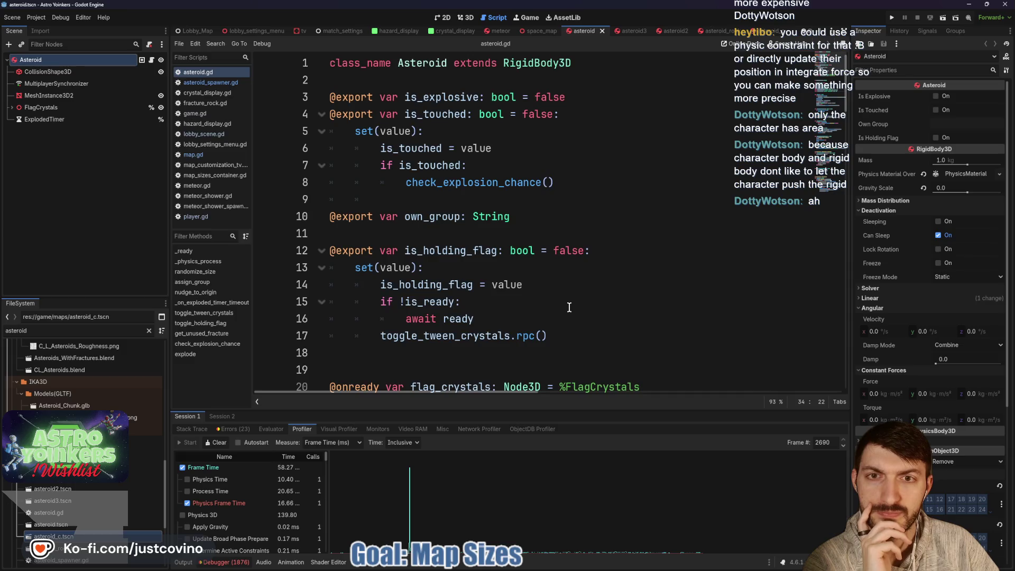
scroll(569, 307, down, 20)
scroll(569, 307, down, 11)
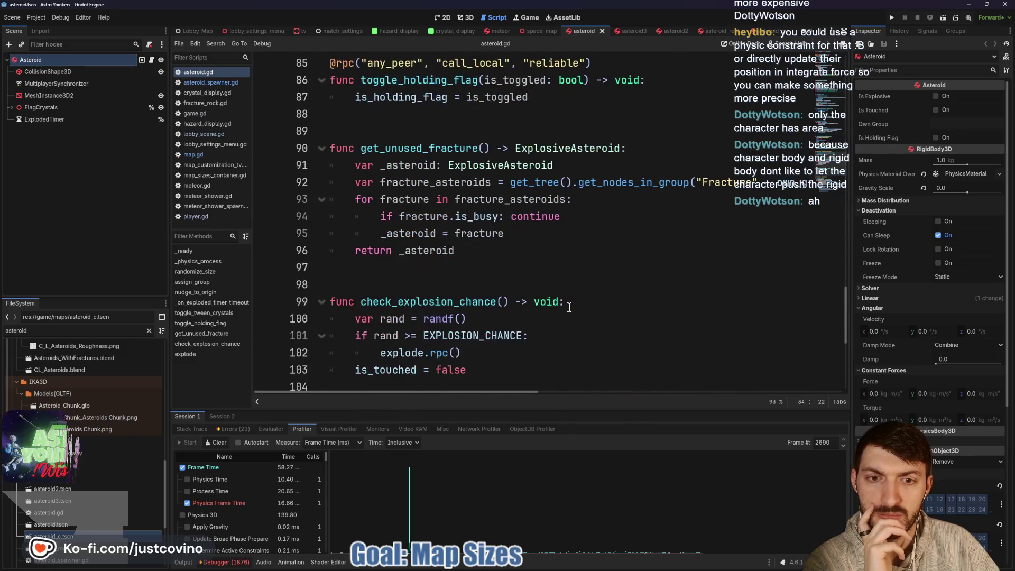
scroll(569, 307, up, 12)
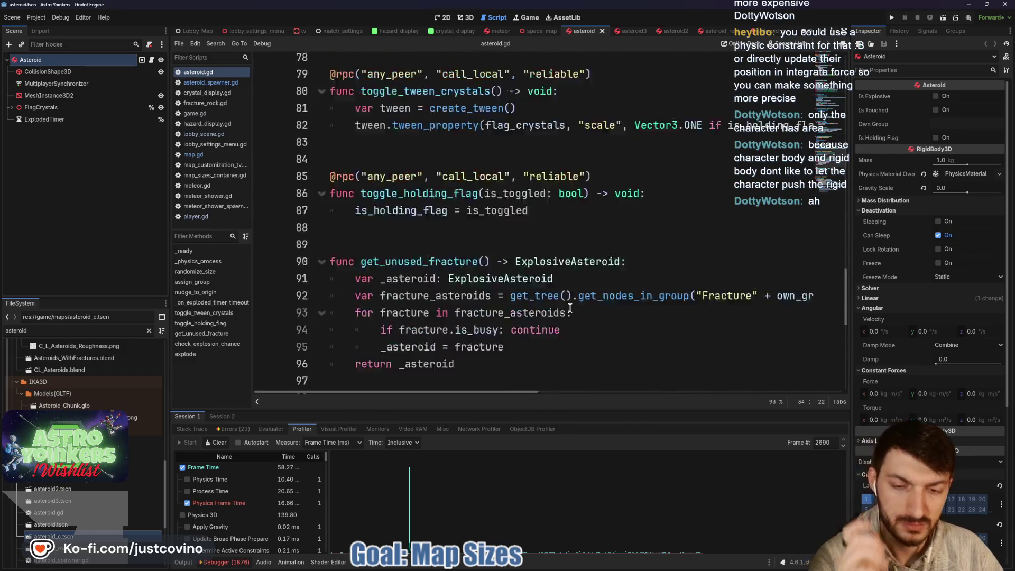
- Search the script for HIDDEN_POSITION, then close the find bar
key(ctrl+f)
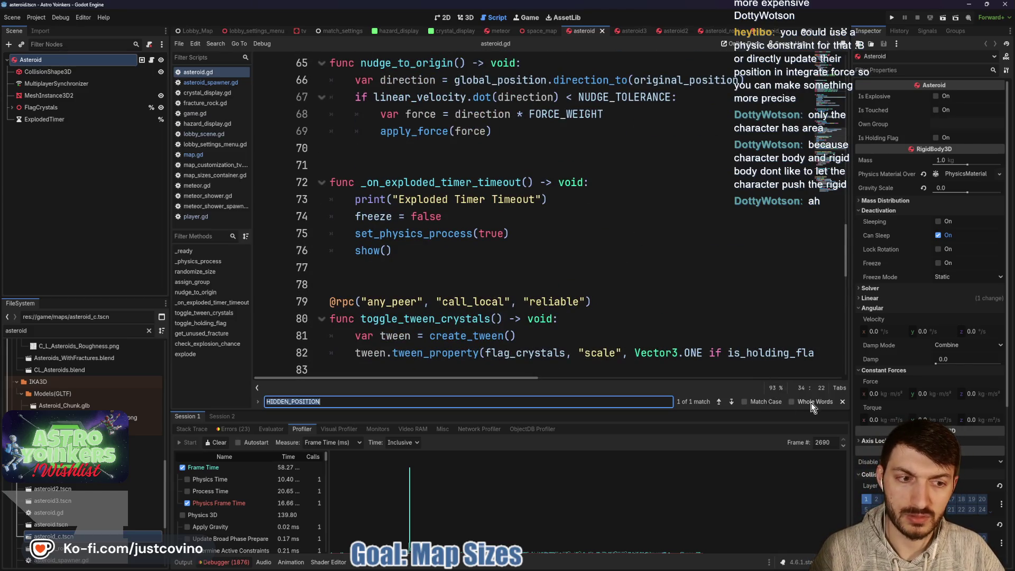
key(Escape)
scroll(565, 281, up, 16)
scroll(565, 281, down, 3)
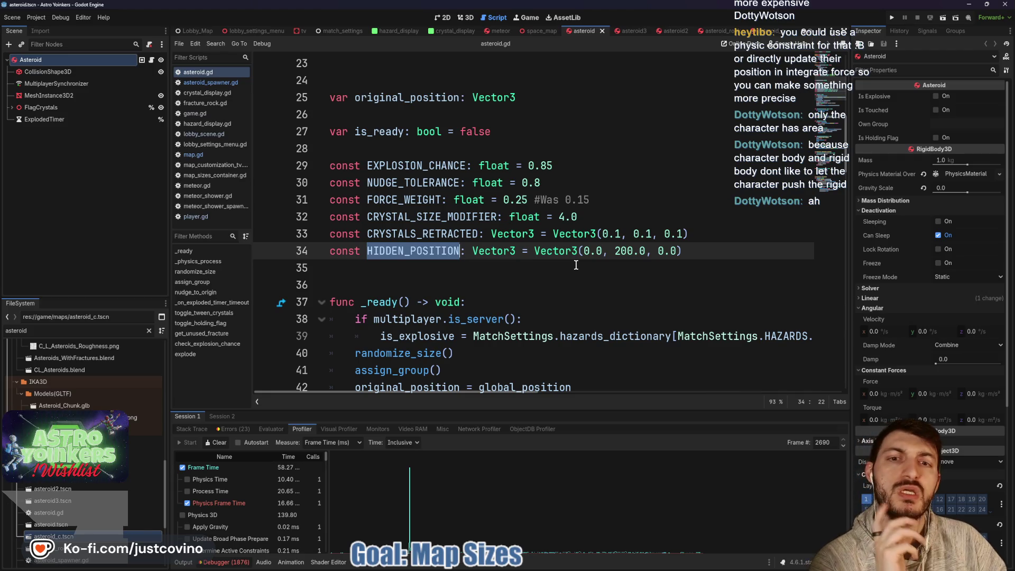
- Select NUDGE_TOLERANCE, place the caret in nudge_to_origin, and enlarge the profiler panel
double_click(434, 183)
scroll(584, 307, down, 15)
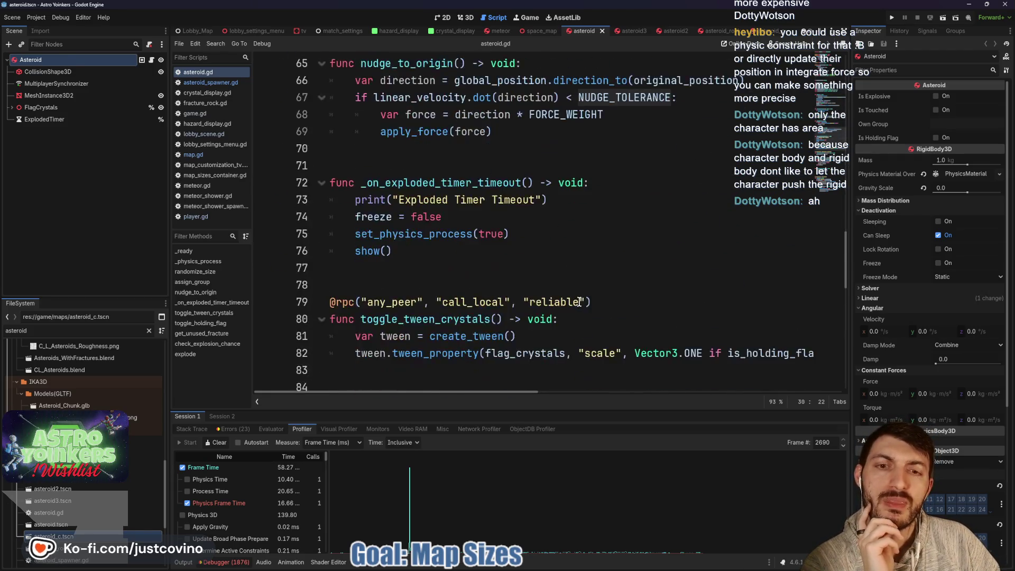
scroll(578, 301, up, 4)
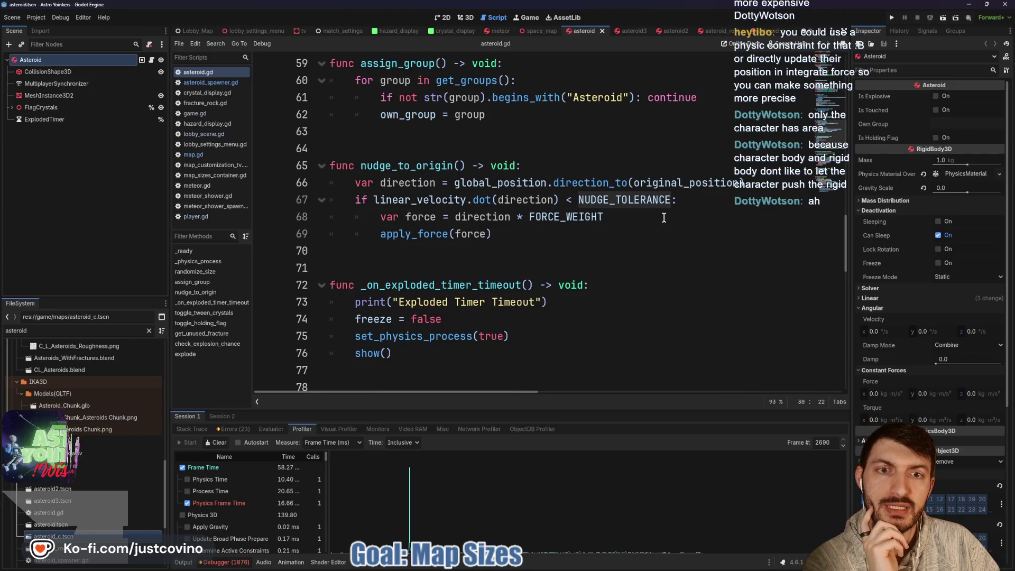
click(573, 180)
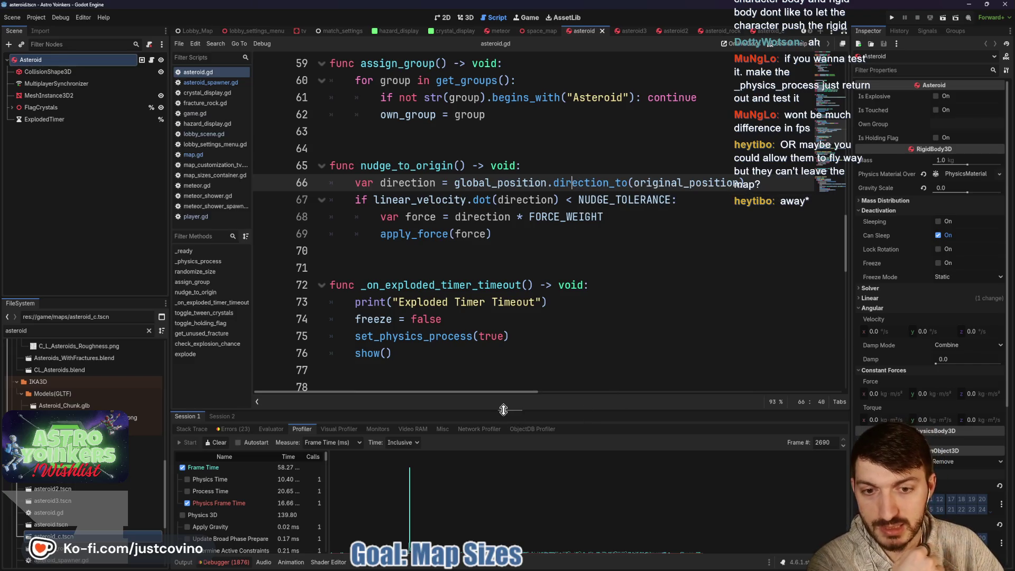
drag(512, 411, 528, 132)
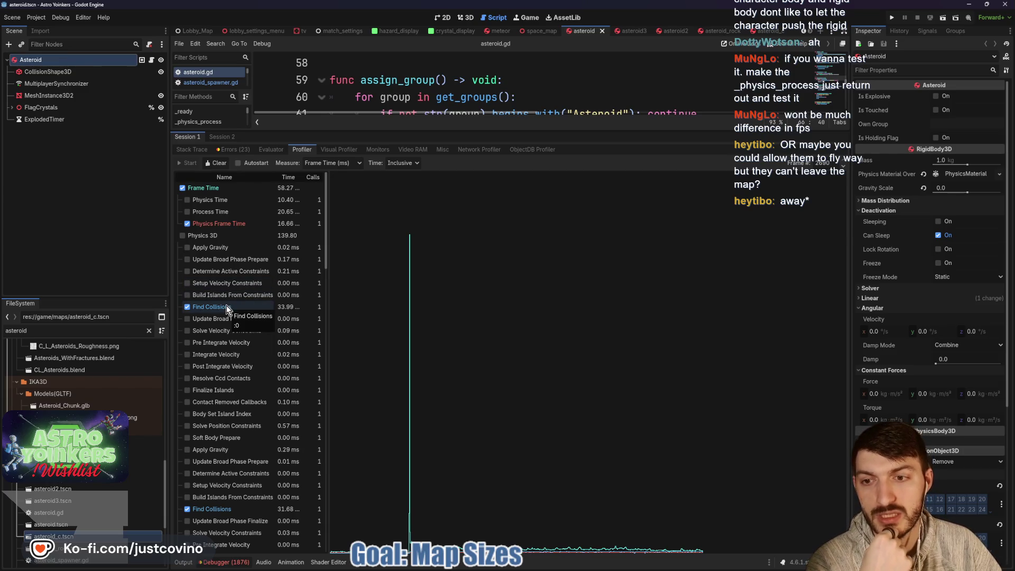
- Check the roughly 34 ms Find Collisions rows, then shrink the profiler below asteroid.gd
scroll(224, 305, down, 5)
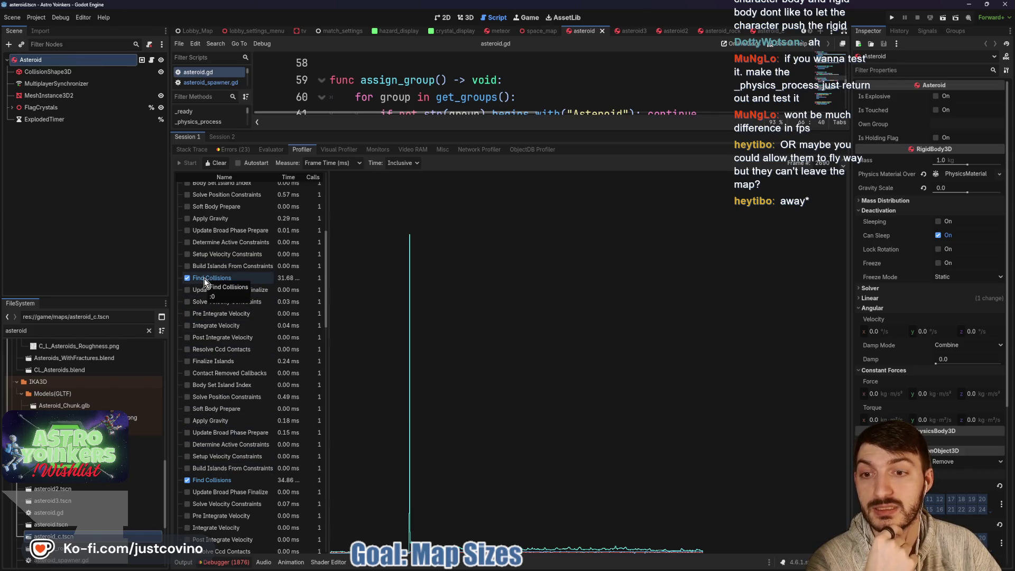
scroll(206, 281, up, 5)
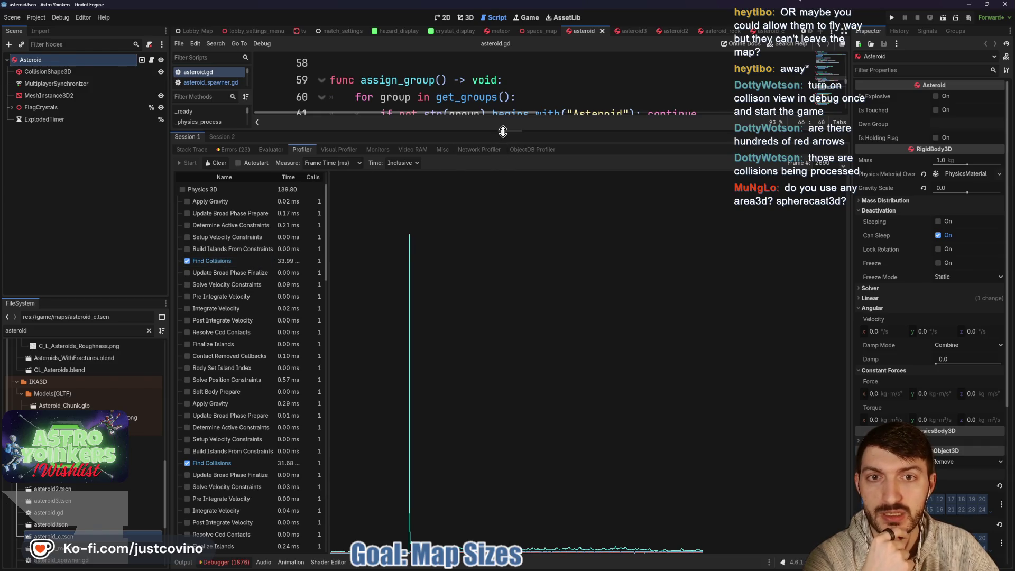
drag(502, 131, 518, 376)
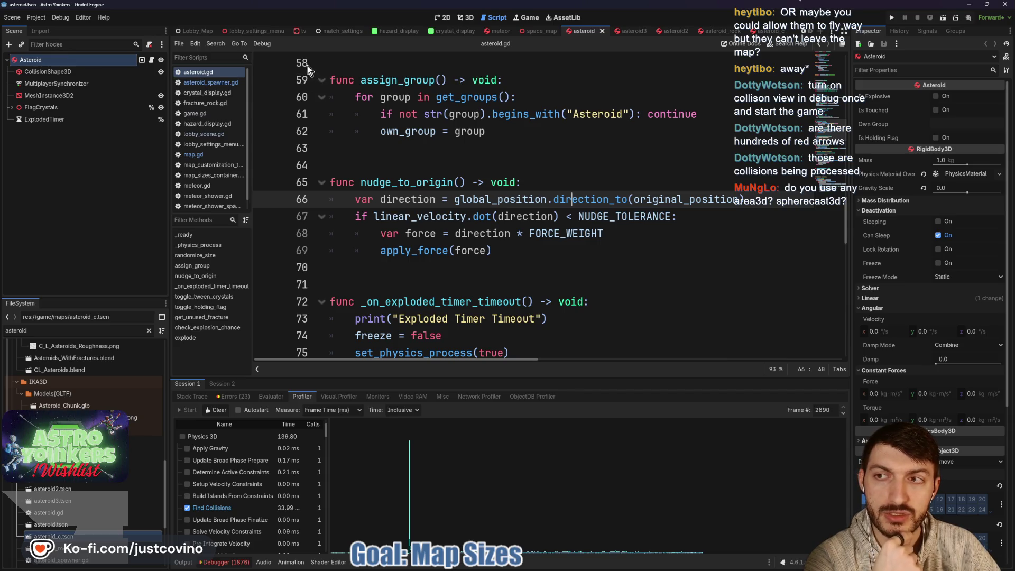
- Switch to the player scene's player.gd script and enlarge the Profiler panel beneath it
scroll(229, 30, up, 5)
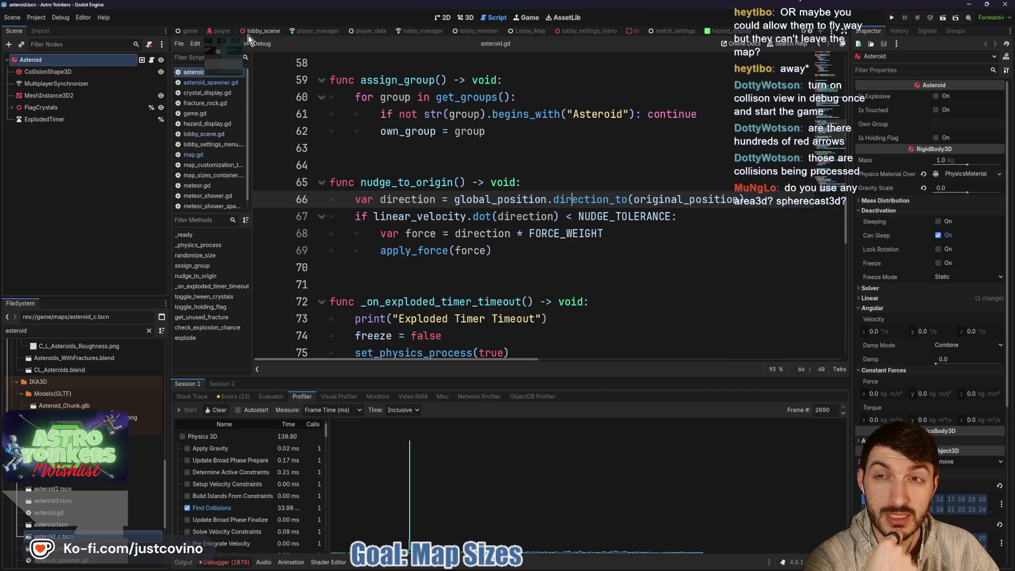
click(225, 32)
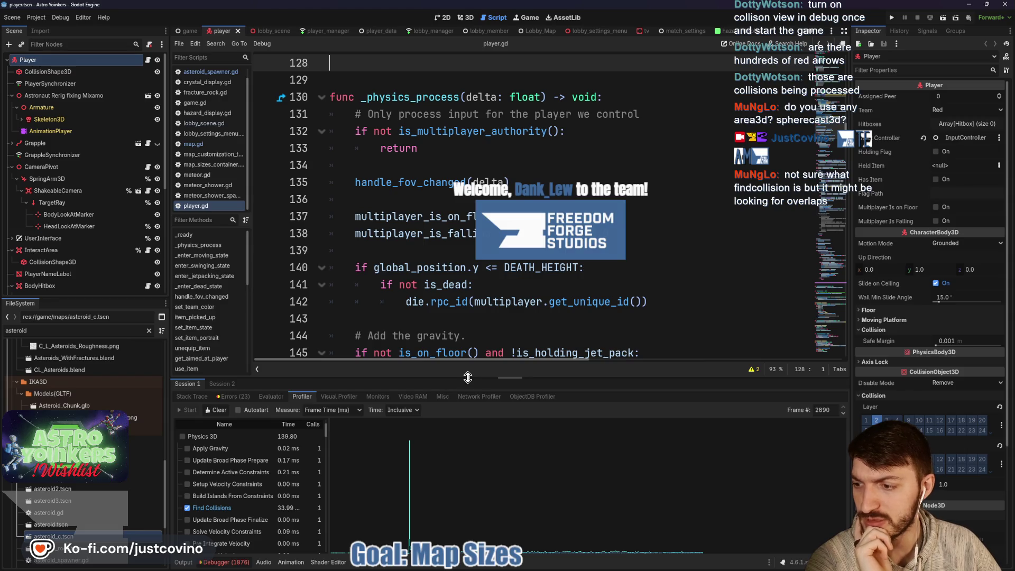
drag(468, 376, 463, 233)
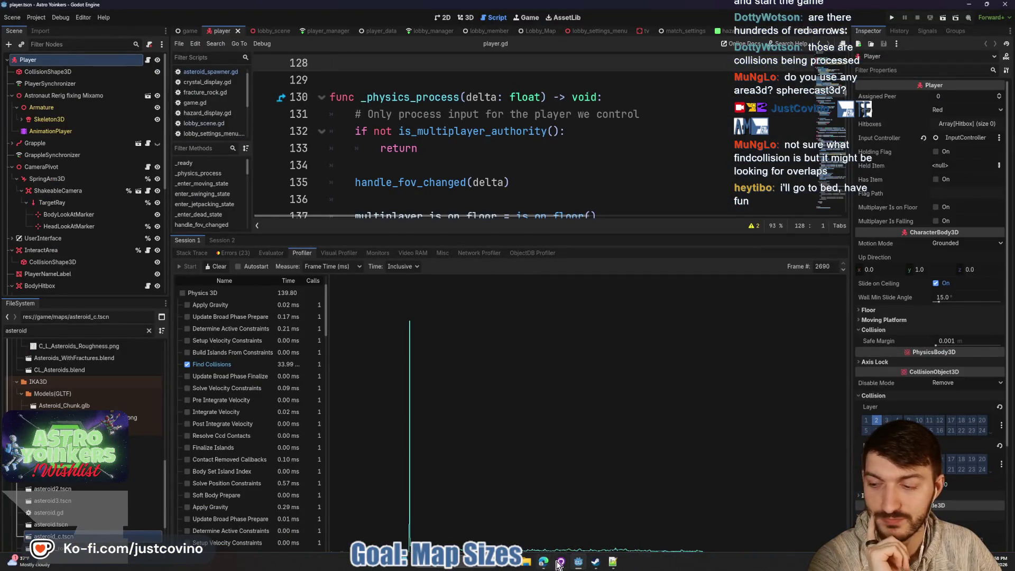
- Search Google for 'godot find collision' in a new browser tab
click(543, 563)
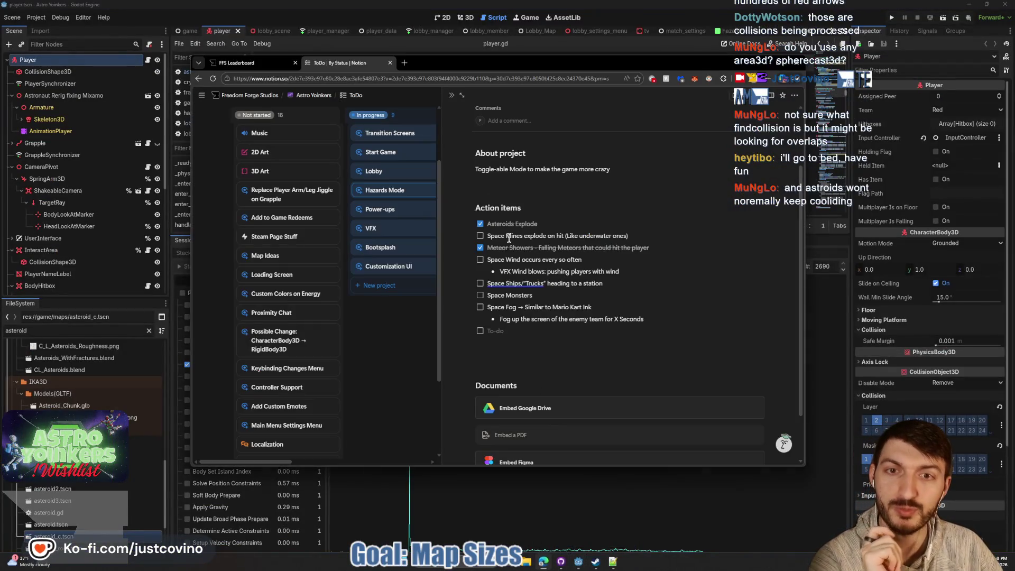
click(404, 62)
text(godot f)
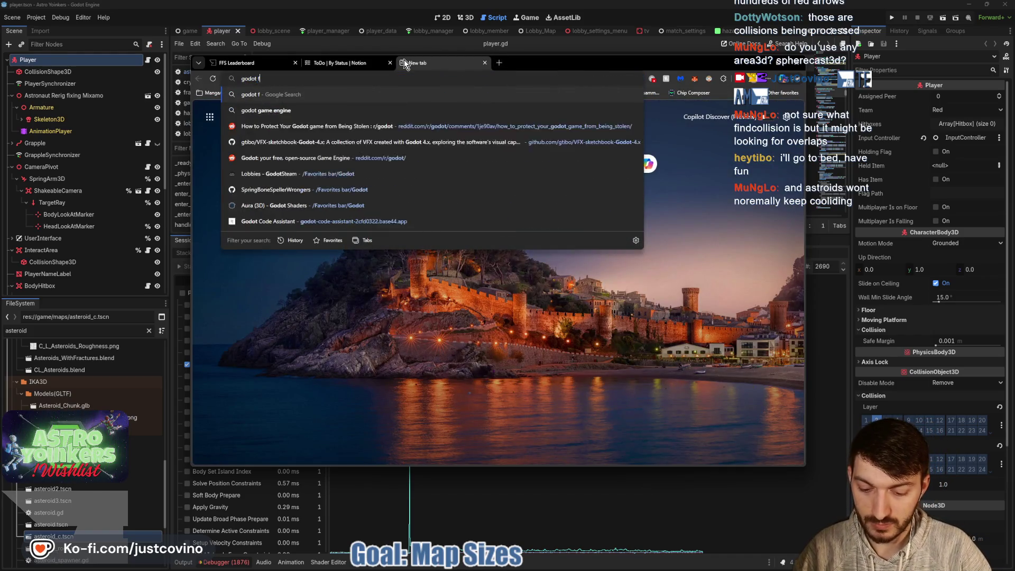
text(ind collisio)
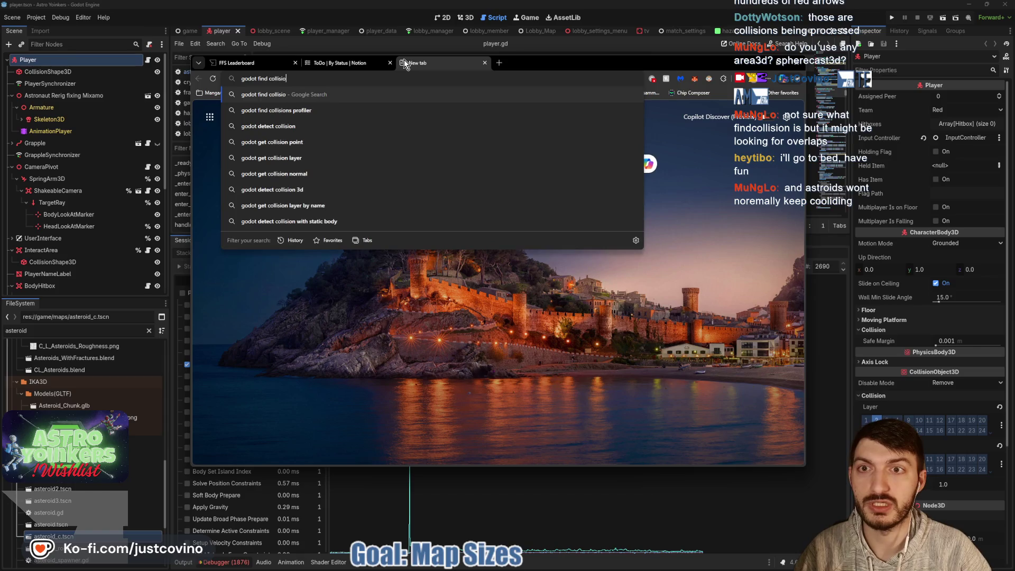
text(n)
key(Return)
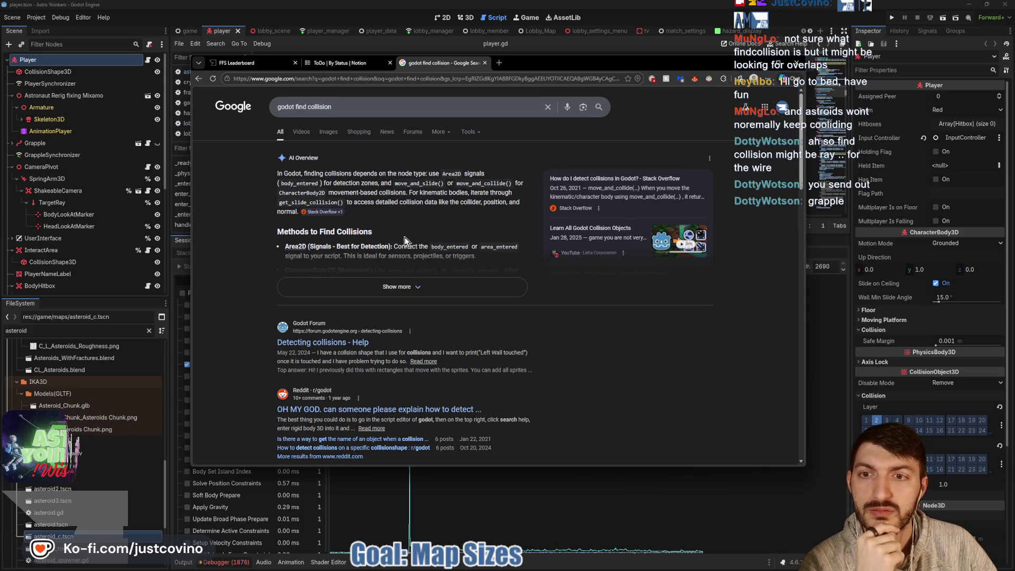
- Read the 'Detecting collisions - Help' forum thread, then go back to the results
scroll(337, 247, down, 2)
click(321, 238)
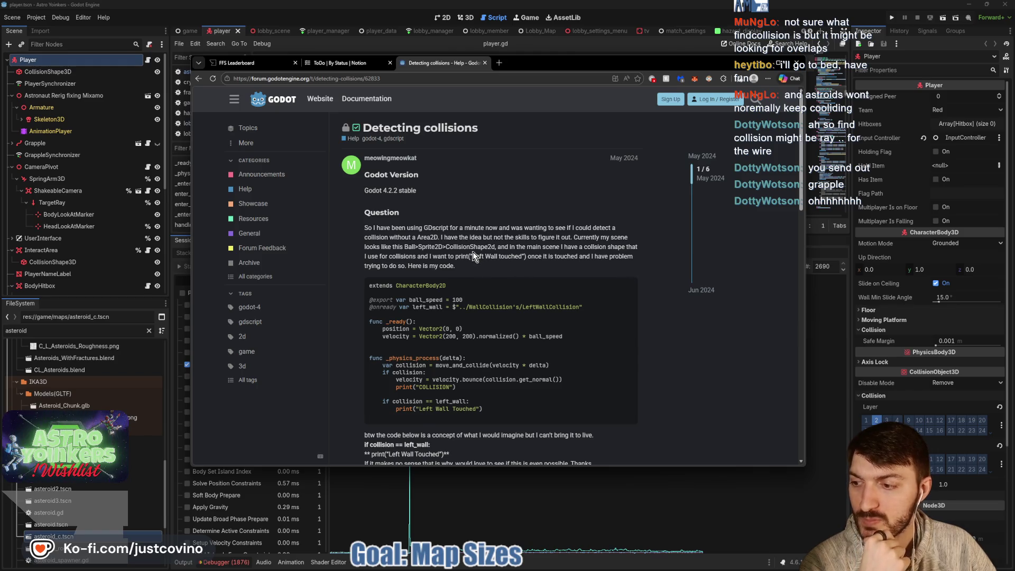
scroll(472, 252, down, 3)
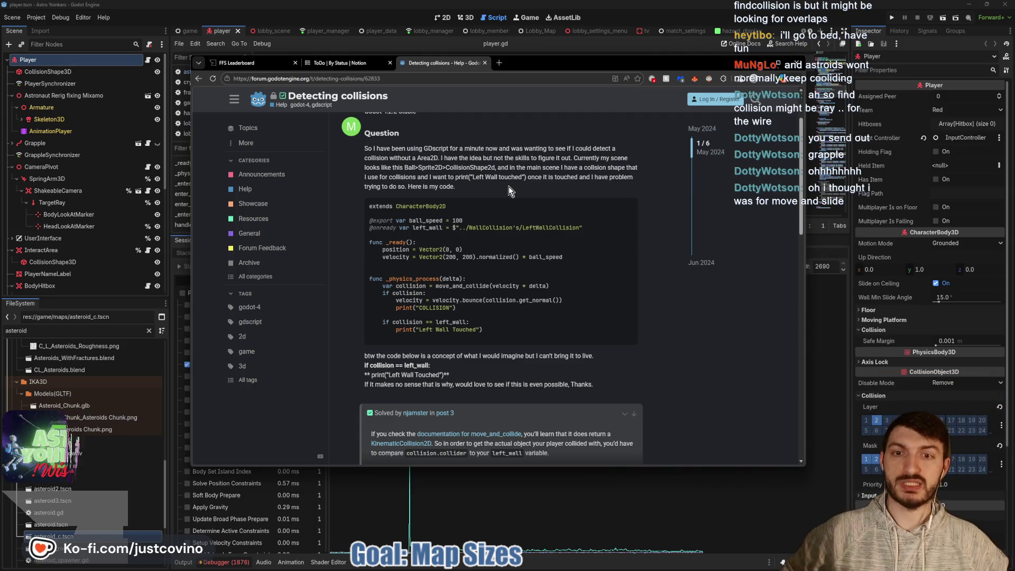
scroll(491, 182, down, 3)
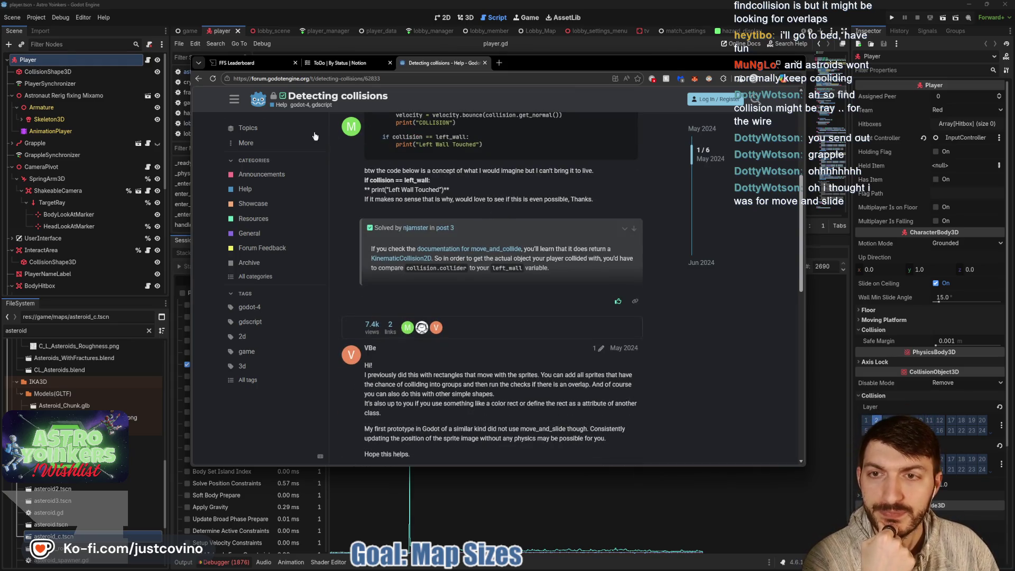
click(198, 79)
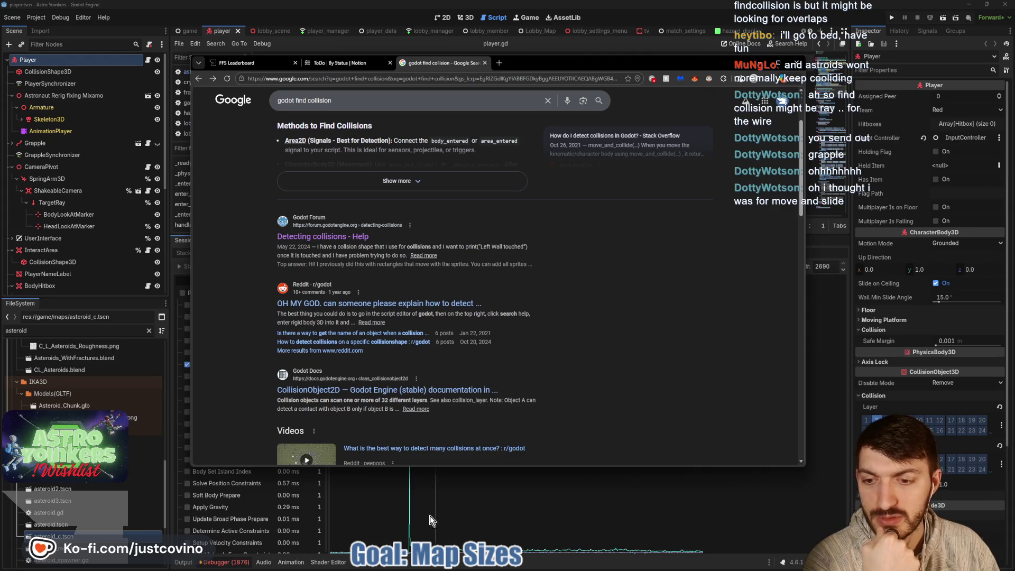
- Rewrite the Google query to 'profiler what is findCollision' and search
mouse_move(529, 67)
mouse_down()
mouse_move(926, 58)
mouse_move(542, 59)
mouse_up()
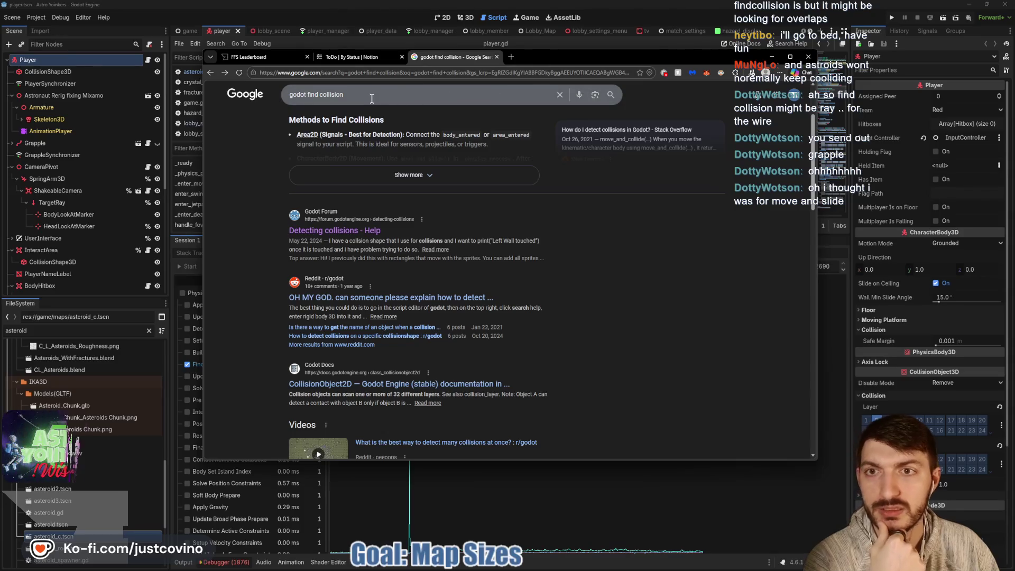
drag(349, 94, 305, 96)
text(pro)
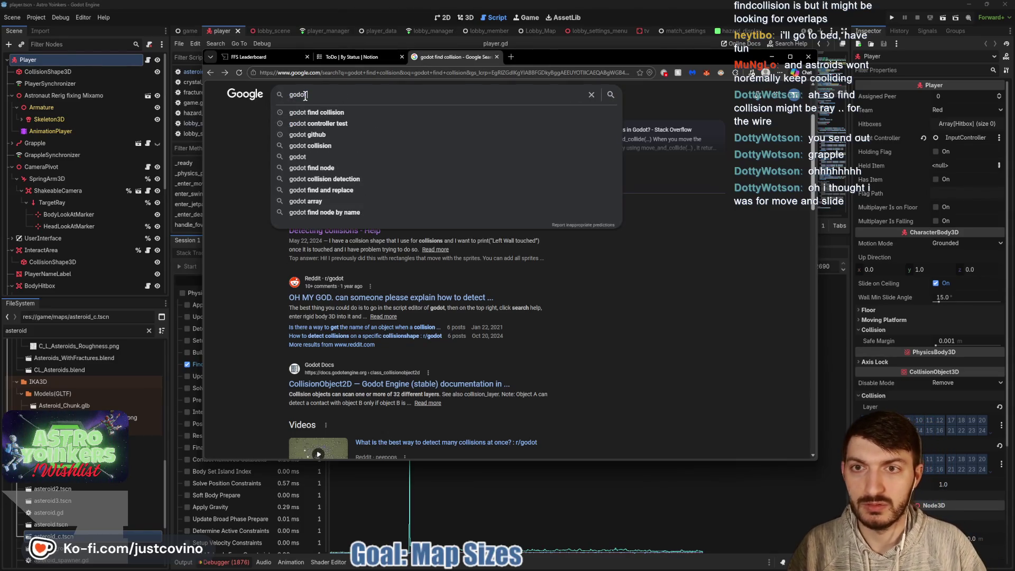
text(filer)
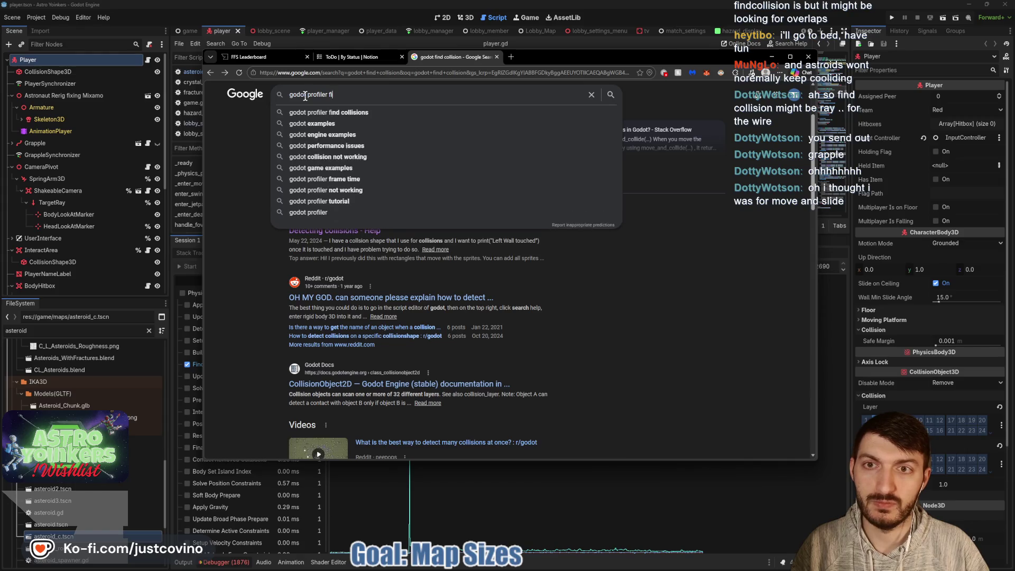
text( what )
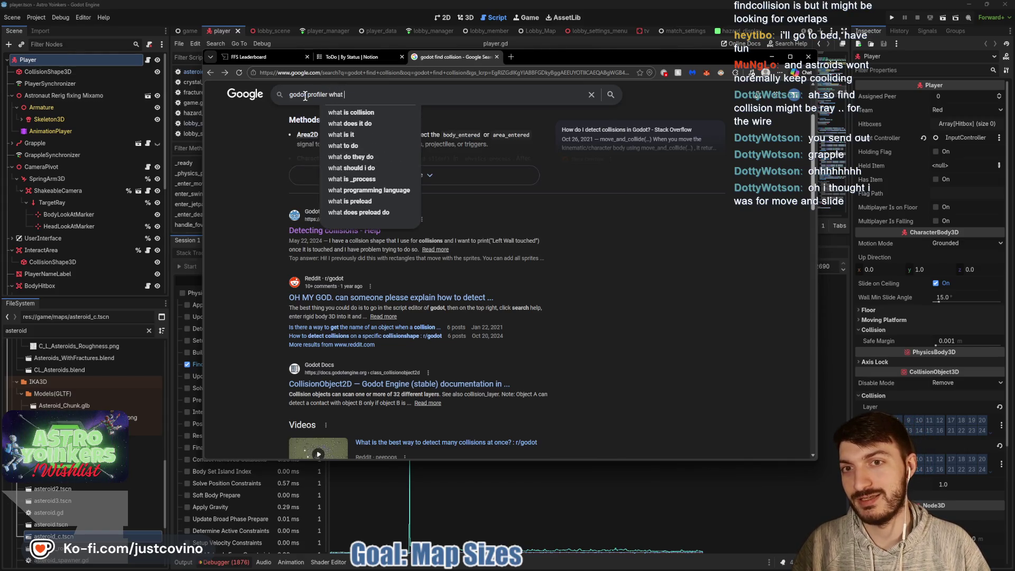
text(is find)
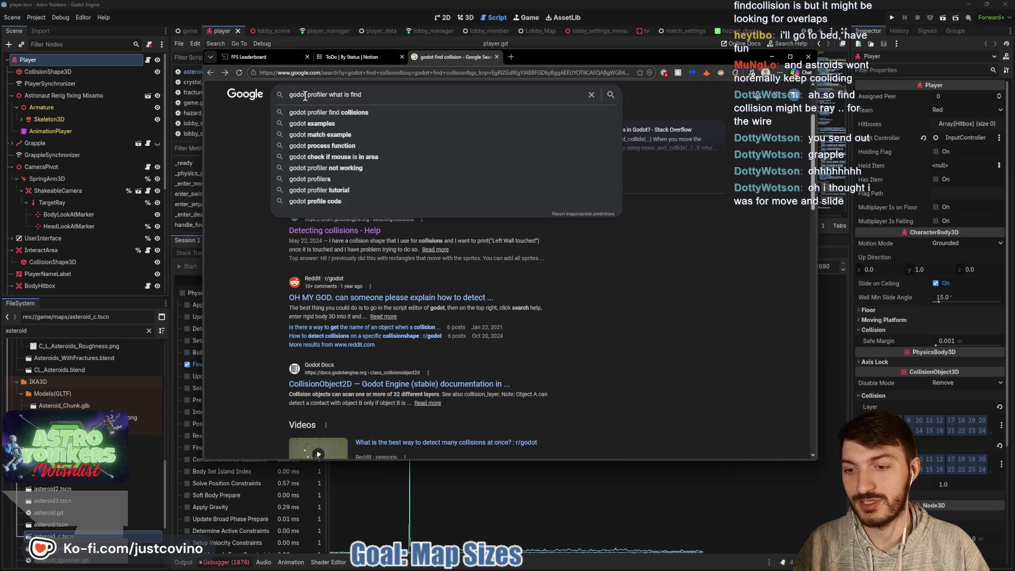
text(Collision)
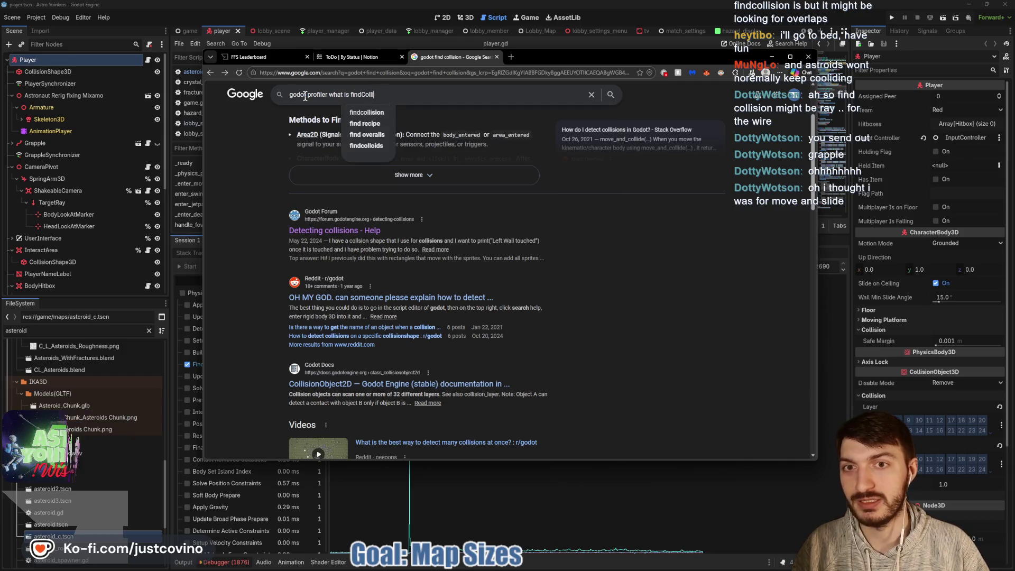
key(Return)
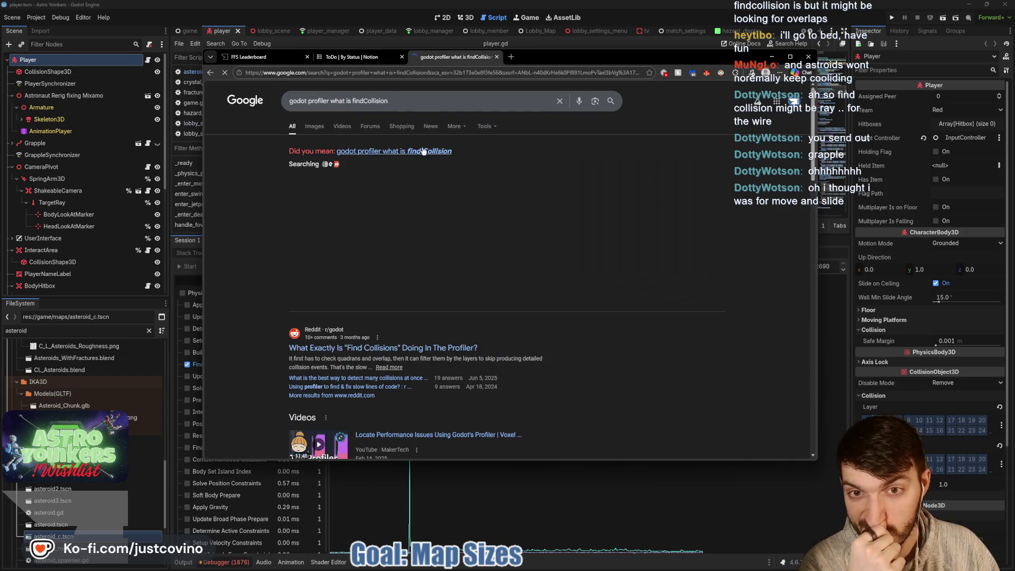
- Correct the query to 'findCollisions', rerun it, and open the r/godot thread explaining it
mouse_move(610, 58)
mouse_down()
mouse_move(843, 59)
mouse_move(538, 62)
mouse_move(552, 64)
mouse_up()
click(351, 106)
text(s)
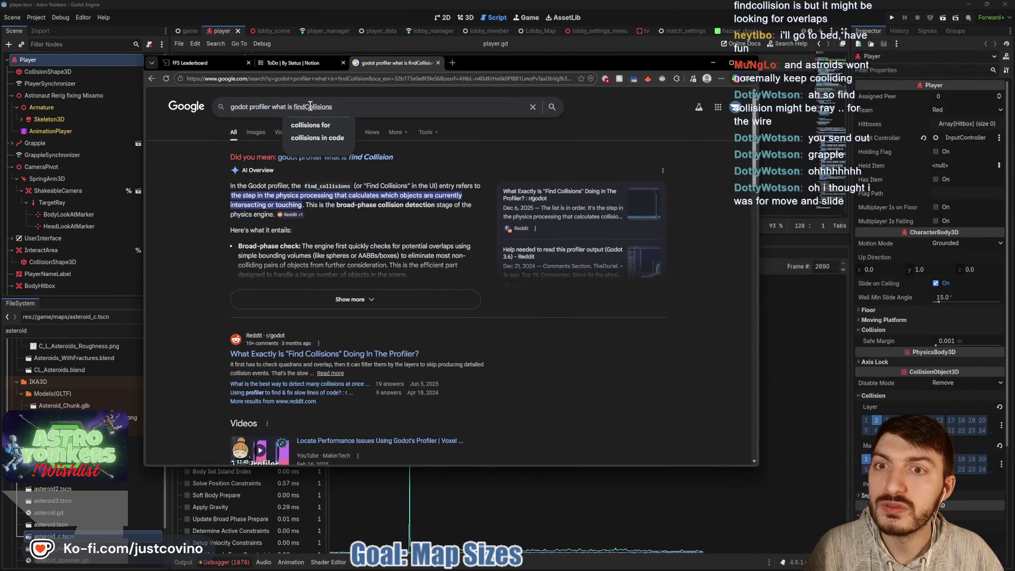
key(Return)
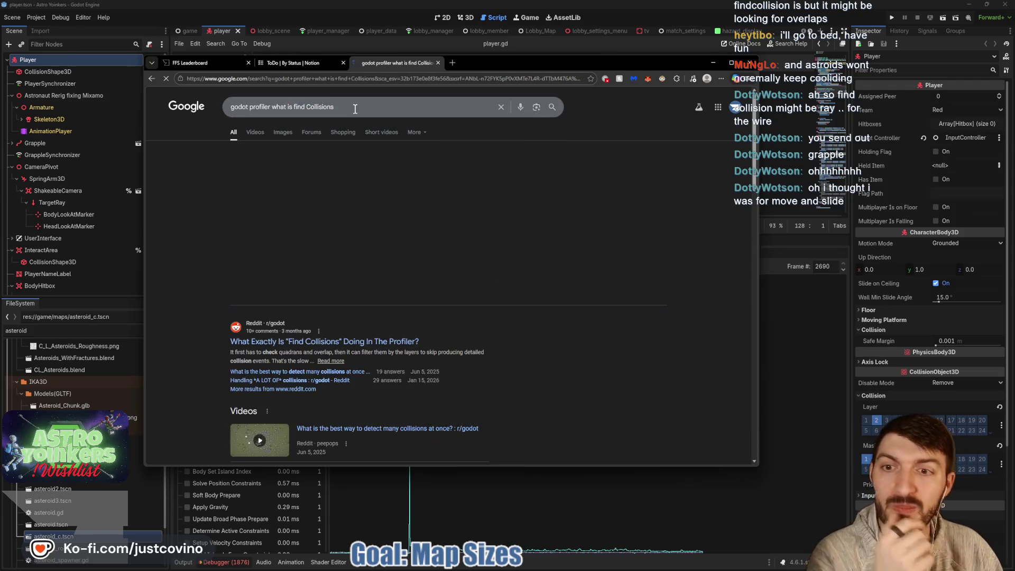
click(312, 344)
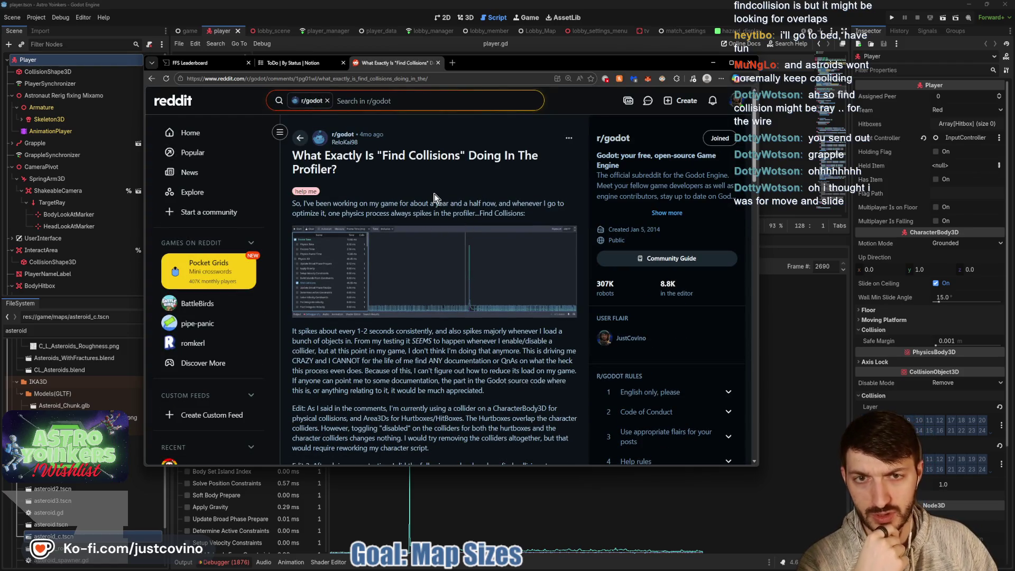
scroll(434, 196, down, 3)
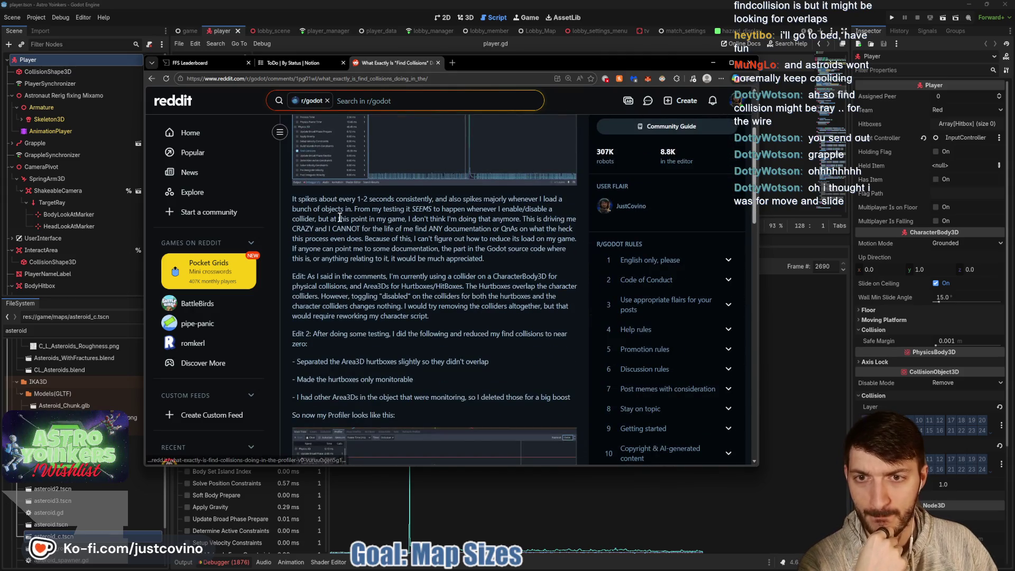
scroll(397, 212, down, 5)
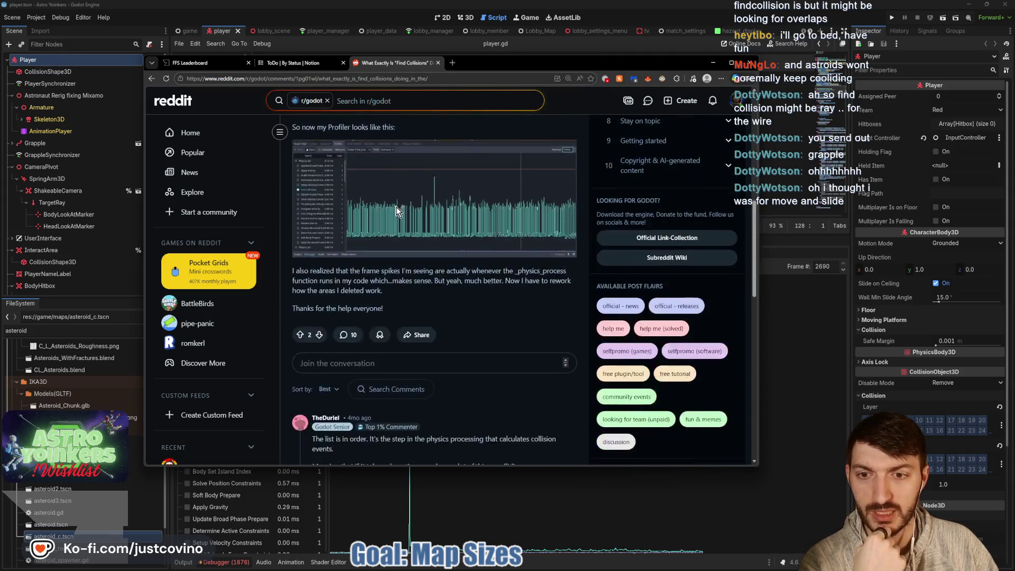
scroll(398, 211, down, 4)
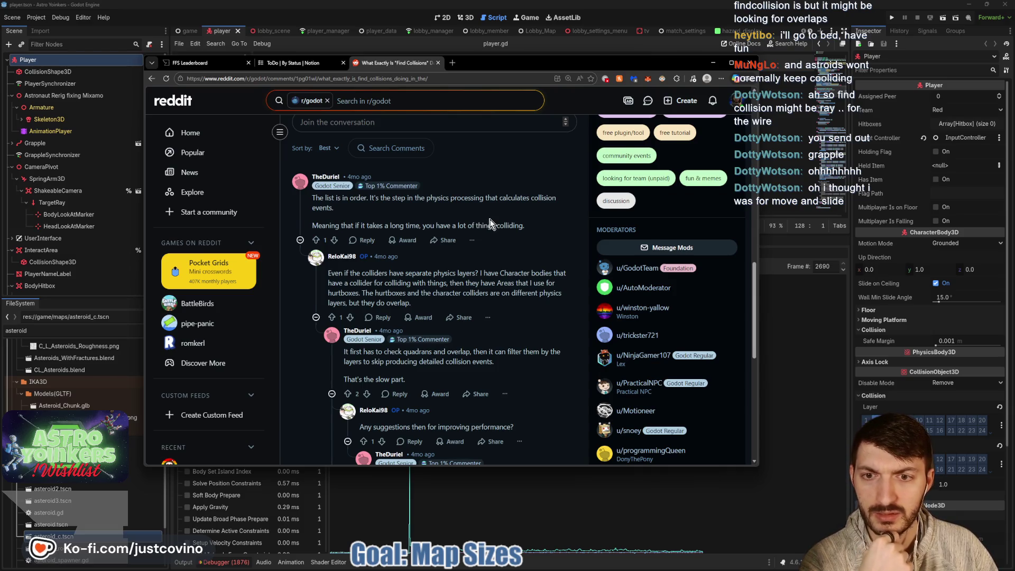
scroll(492, 224, down, 1)
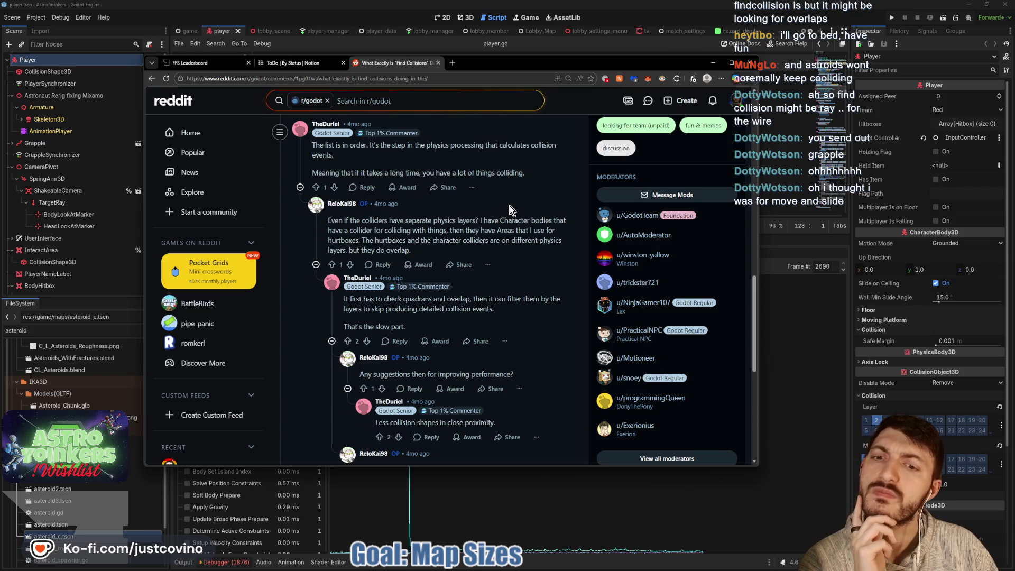
scroll(510, 205, down, 1)
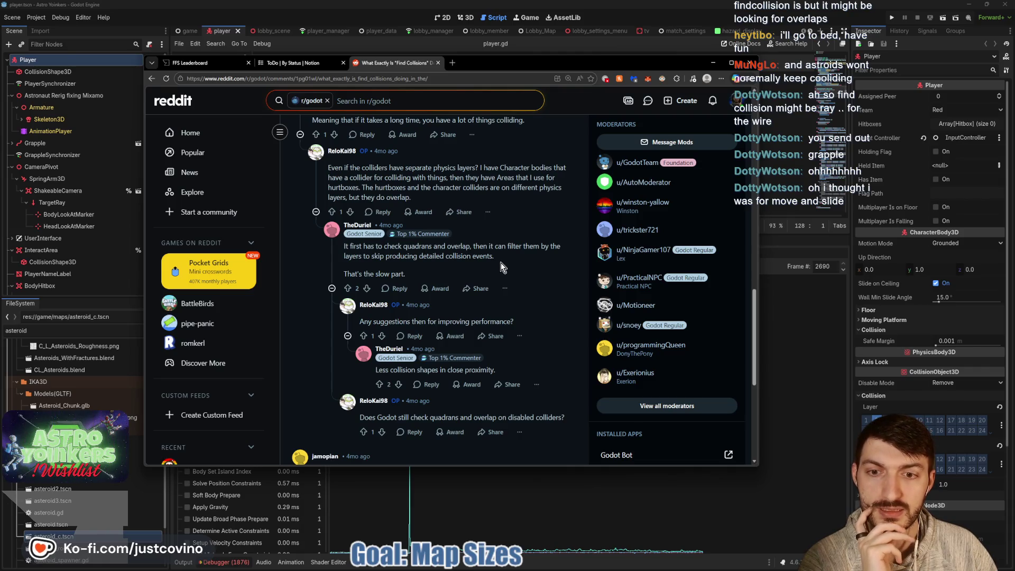
scroll(500, 262, down, 2)
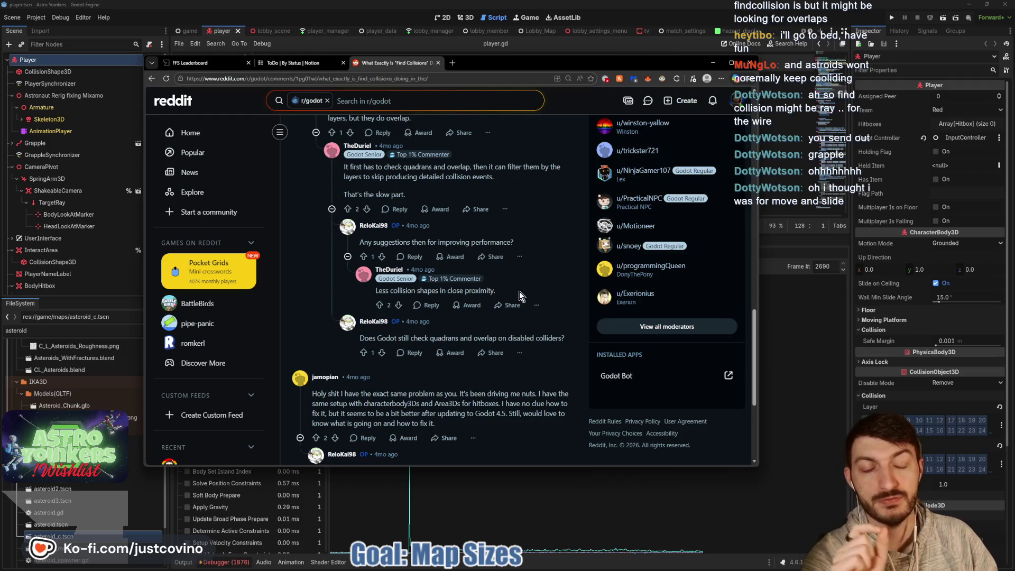
scroll(519, 295, down, 1)
scroll(510, 294, down, 4)
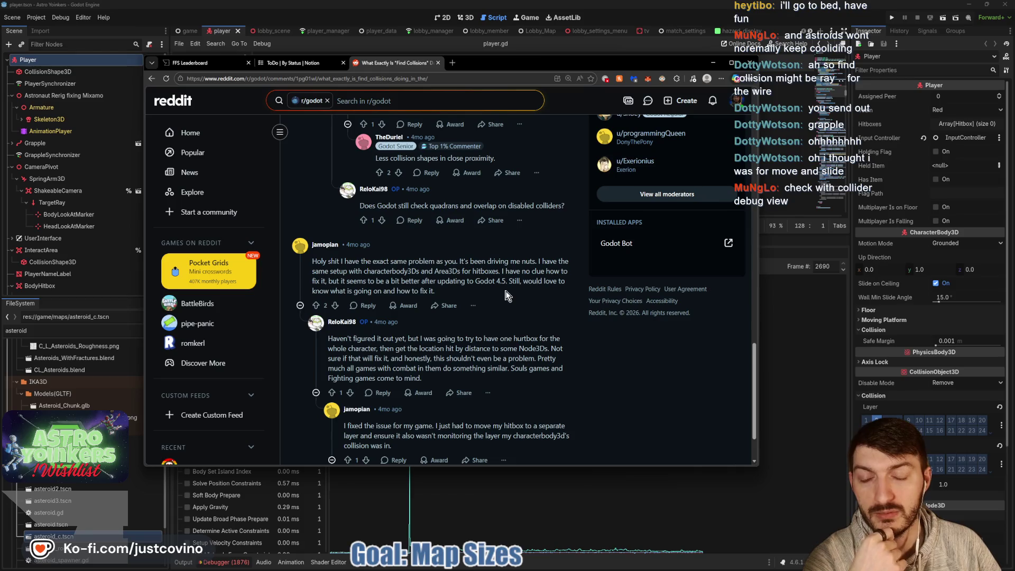
scroll(506, 294, down, 2)
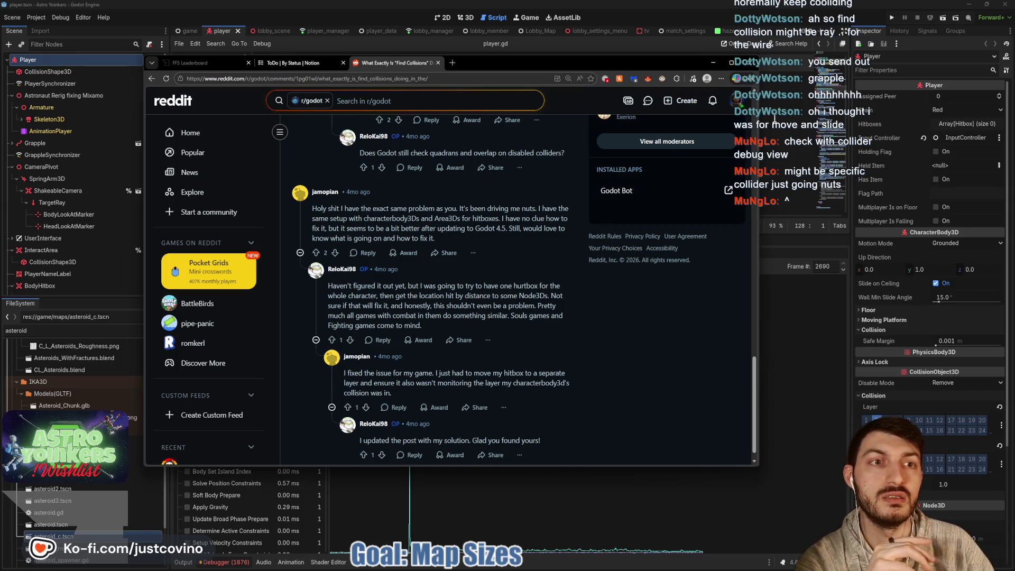
- Enable Debug > Visible Collision Shapes and run Astro Yoinkers in two debug windows
key(alt+Tab)
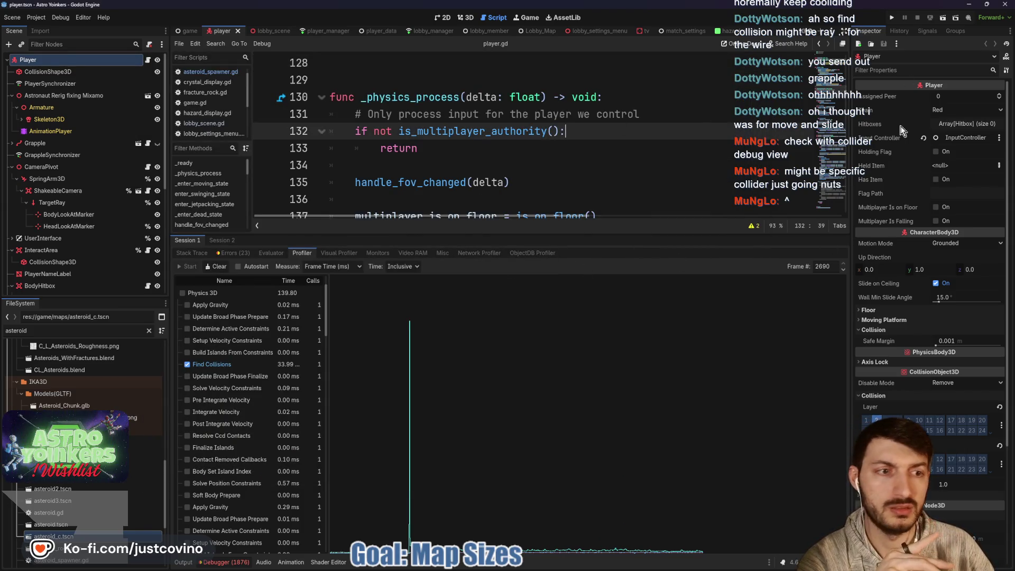
click(56, 18)
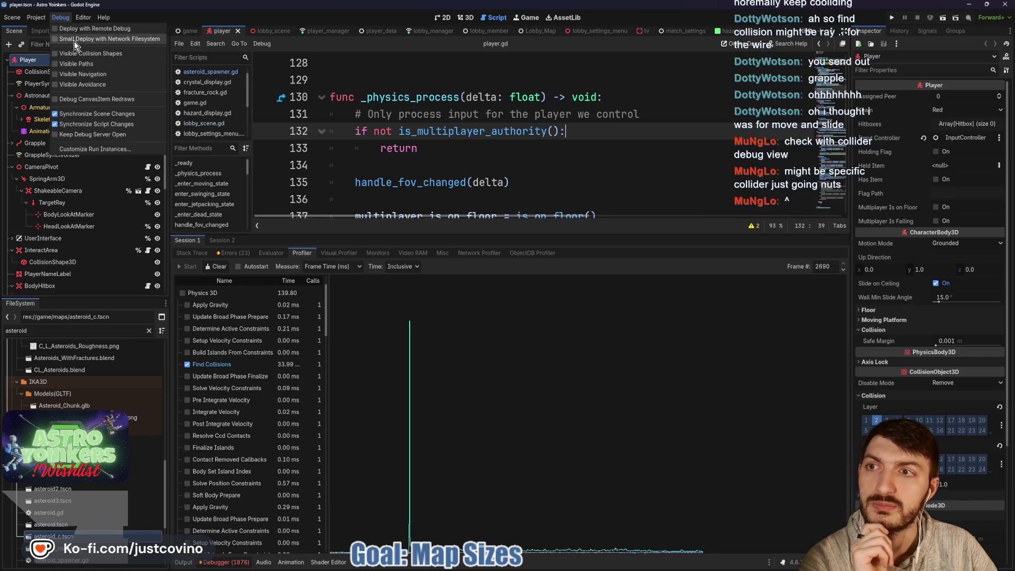
click(80, 54)
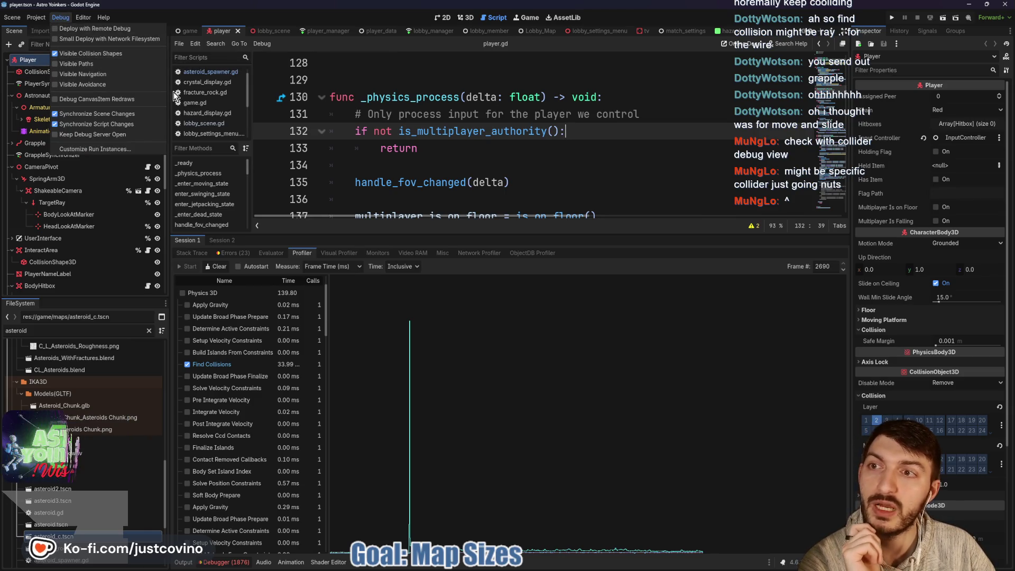
click(529, 157)
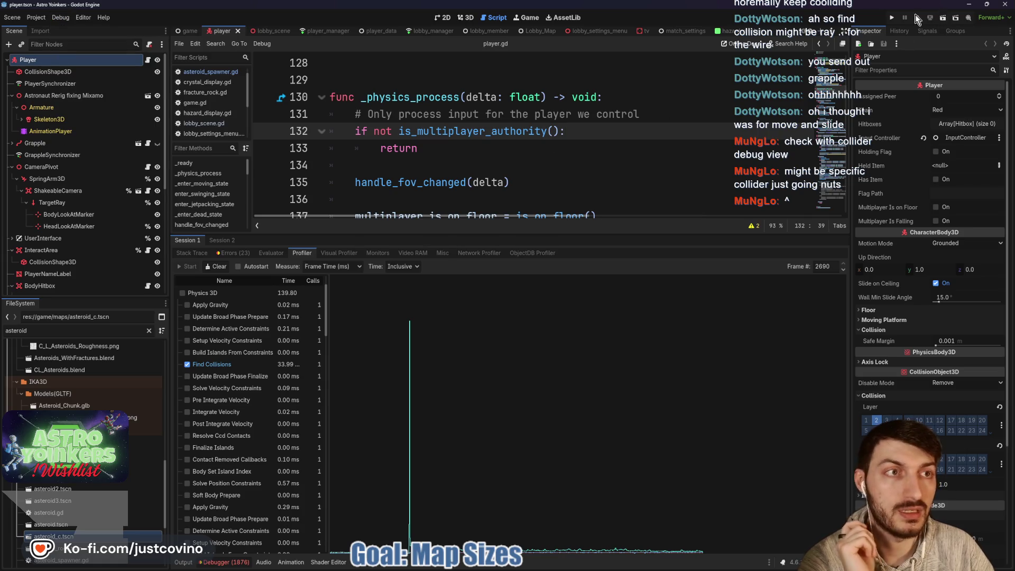
click(891, 19)
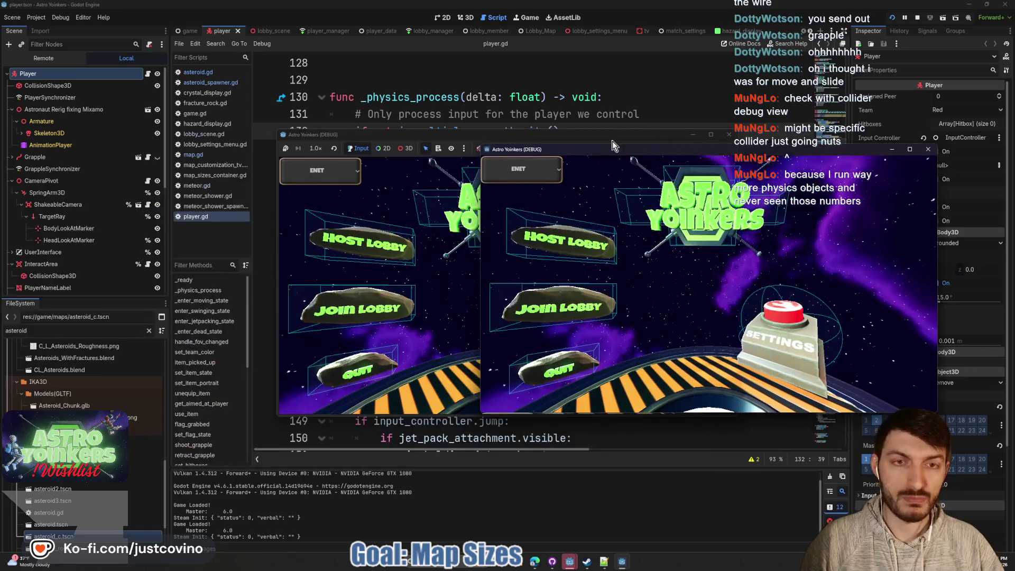
- Host a lobby in the left game window and join it from the right window
click(298, 277)
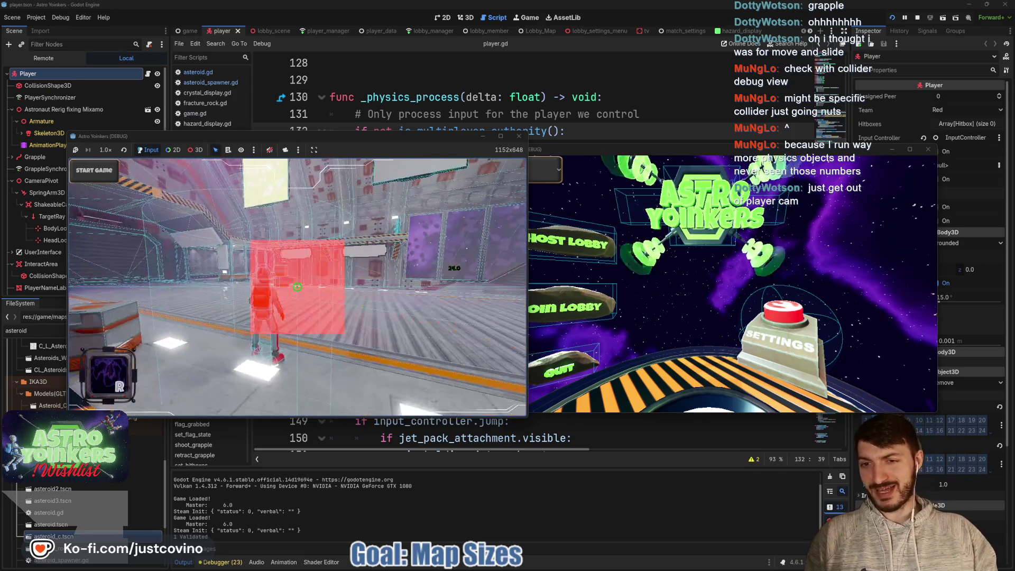
click(579, 315)
click(580, 315)
click(715, 202)
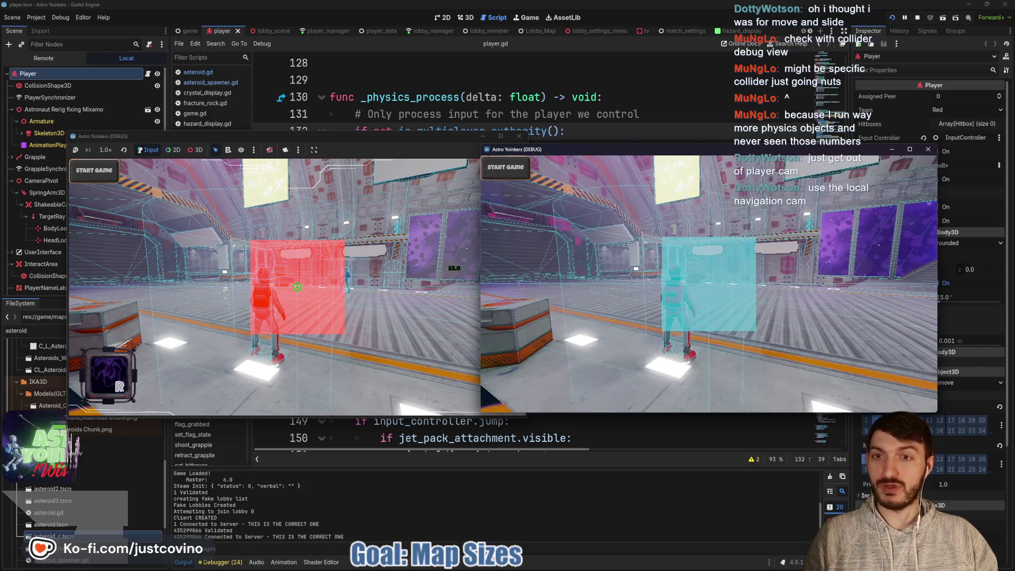
- Walk the player to the Asteroid Map board and select it to start the match
click(333, 131)
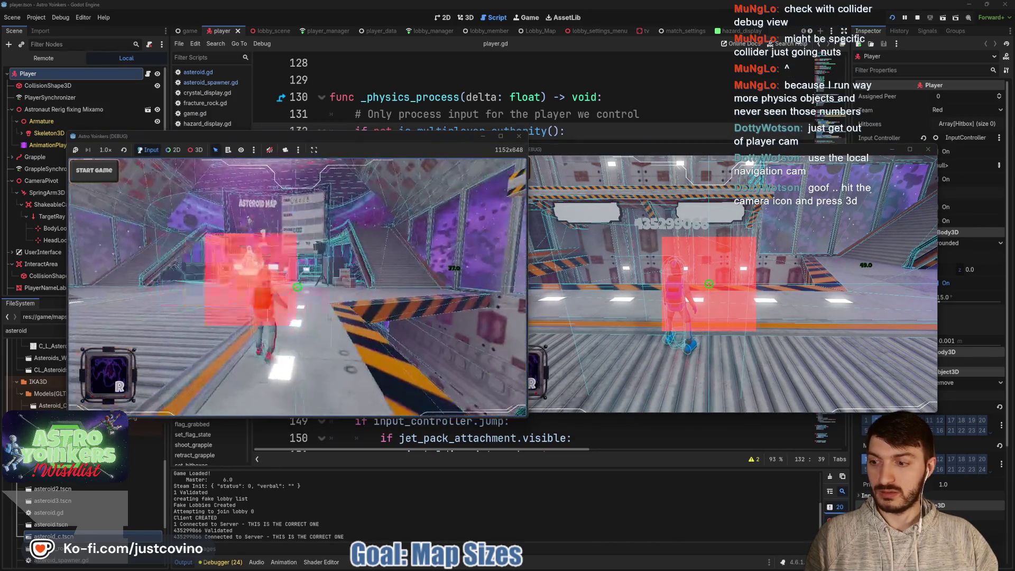
key(w)
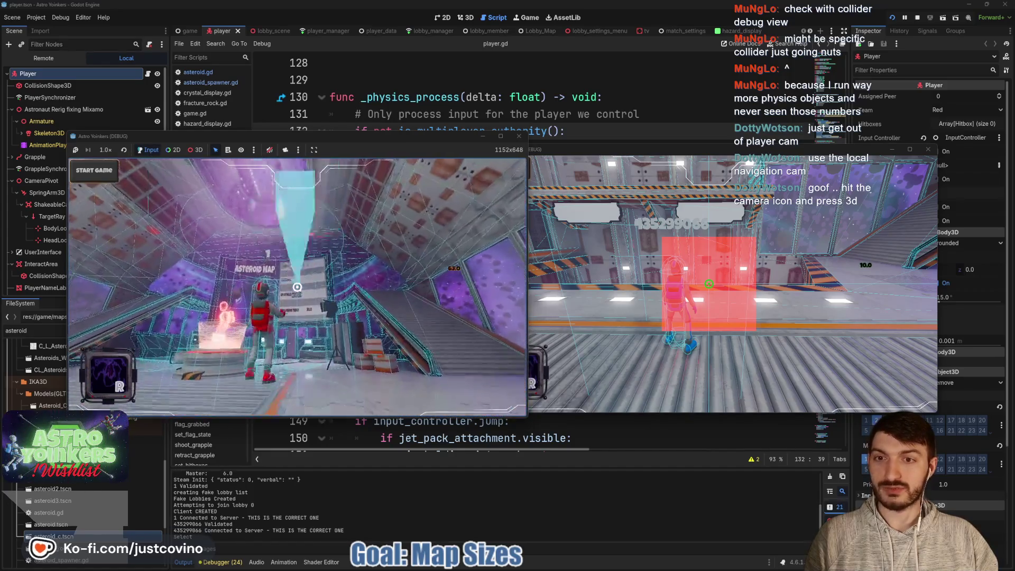
key(w)
click(297, 287)
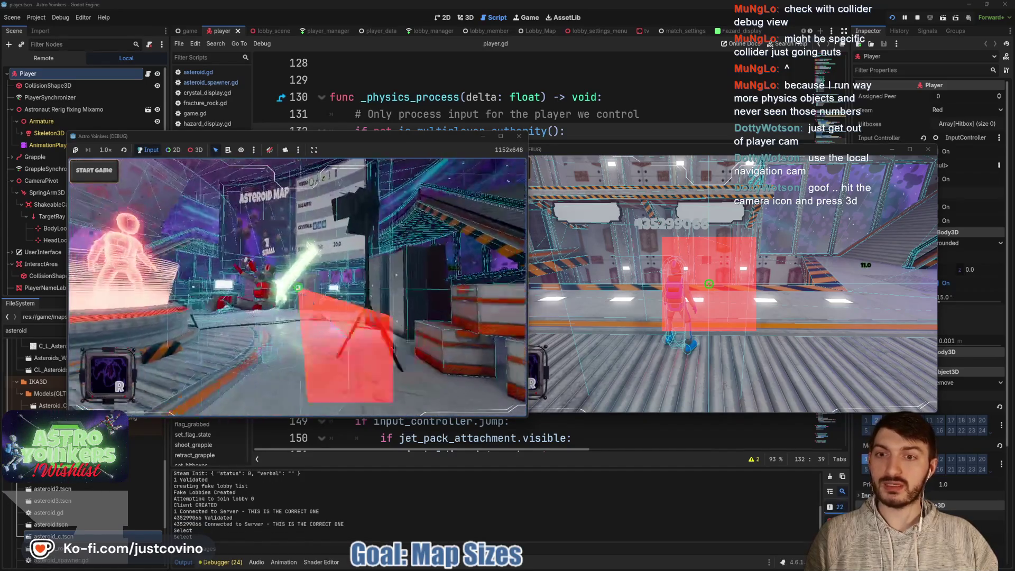
key(w)
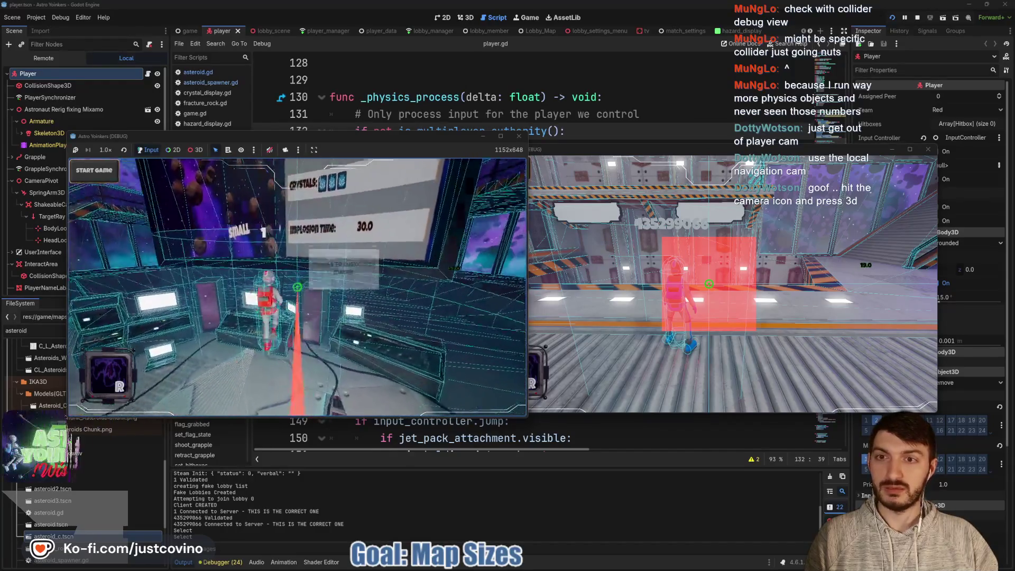
key(e)
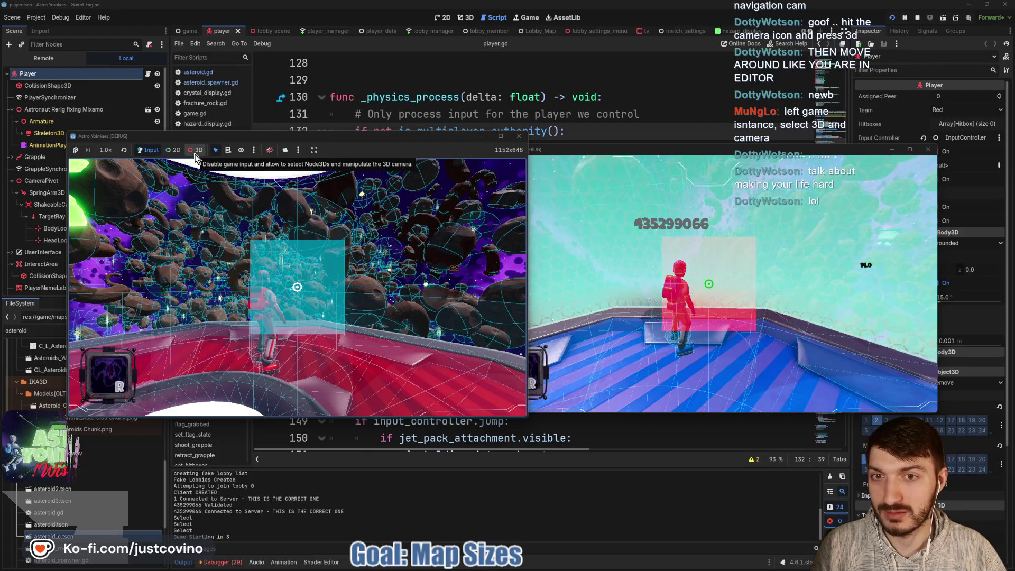
- Enable the 3D free-camera override and orbit the view up over the outlined asteroid field
click(196, 151)
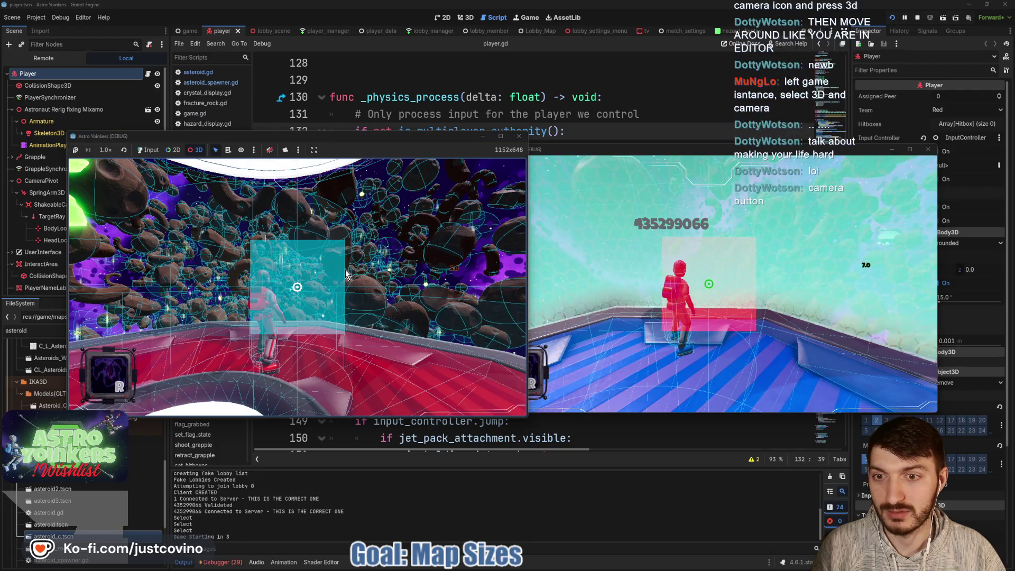
click(285, 150)
mouse_move(297, 287)
mouse_down()
mouse_move(297, 243)
mouse_move(297, 318)
mouse_up()
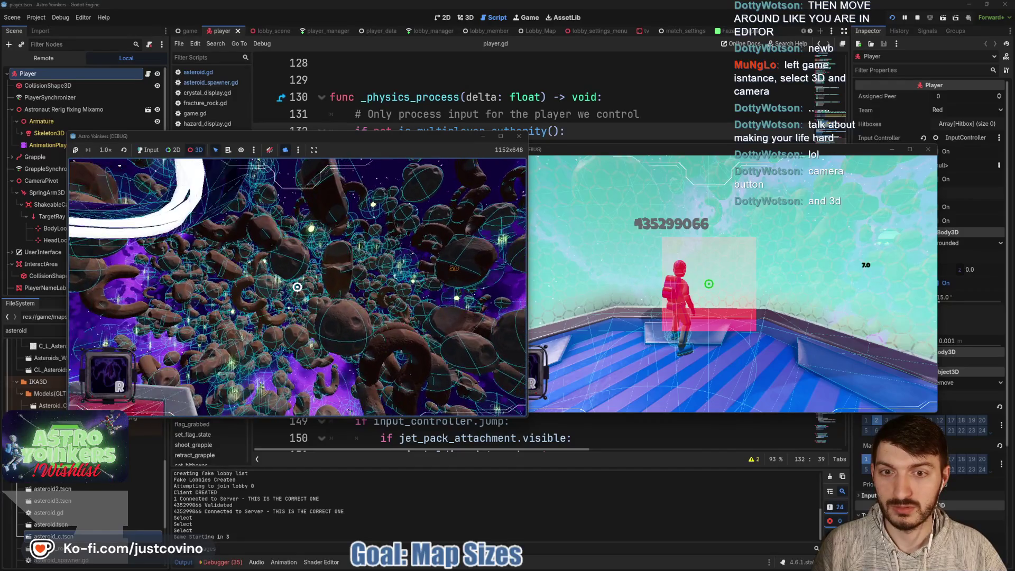
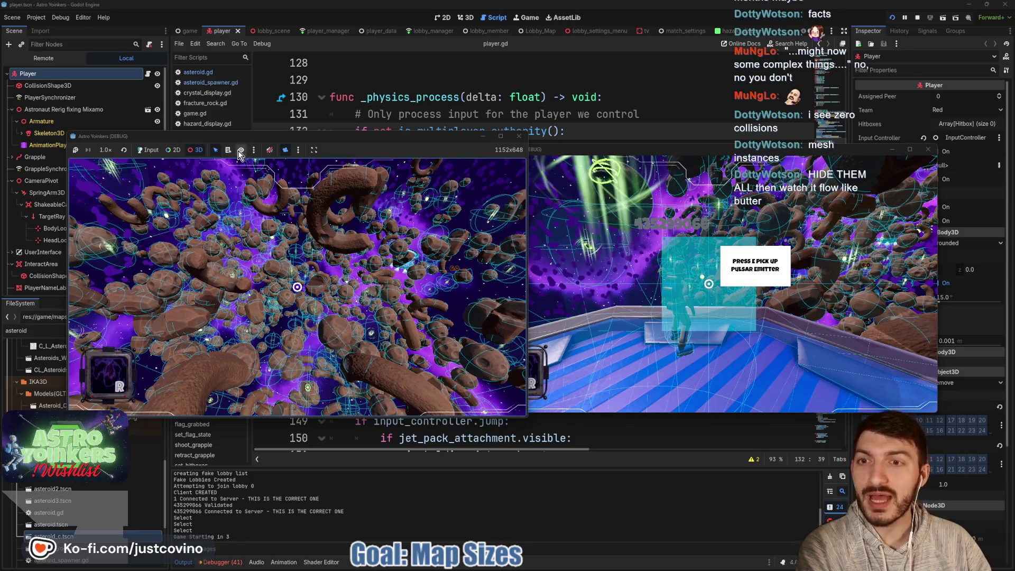
- Check the running game's camera and node selection options, then hand camera control to the game
click(298, 151)
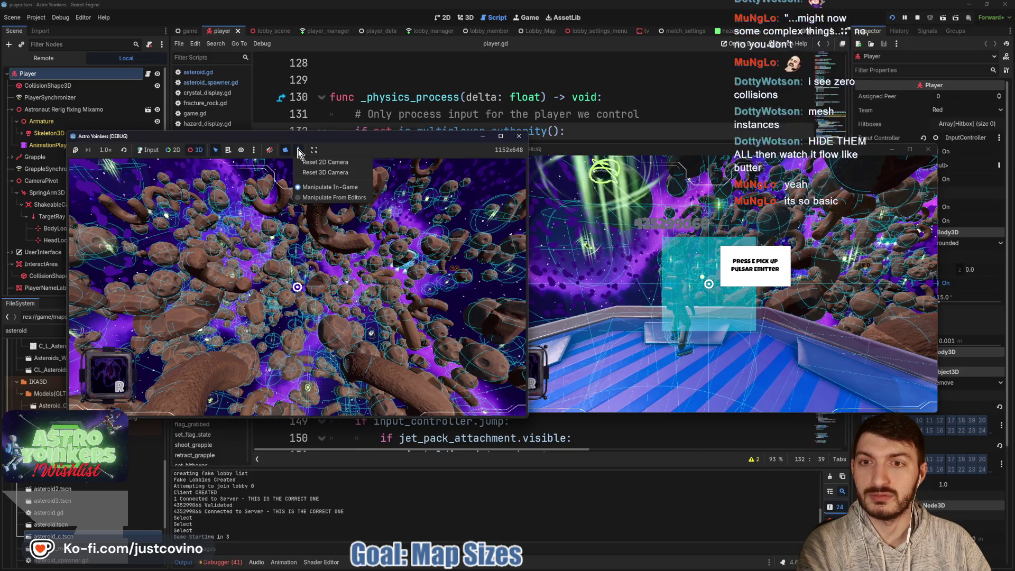
click(253, 151)
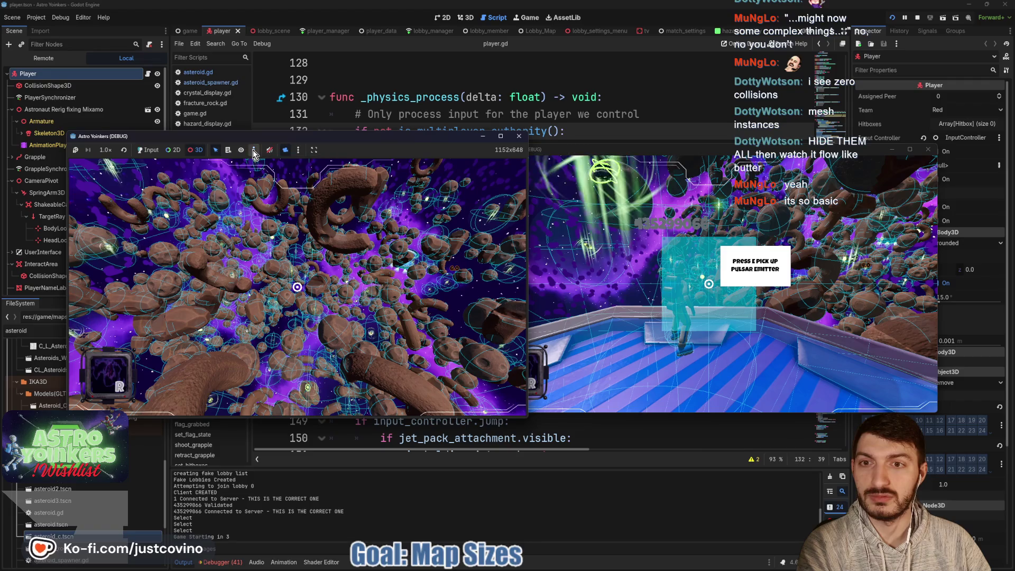
click(253, 150)
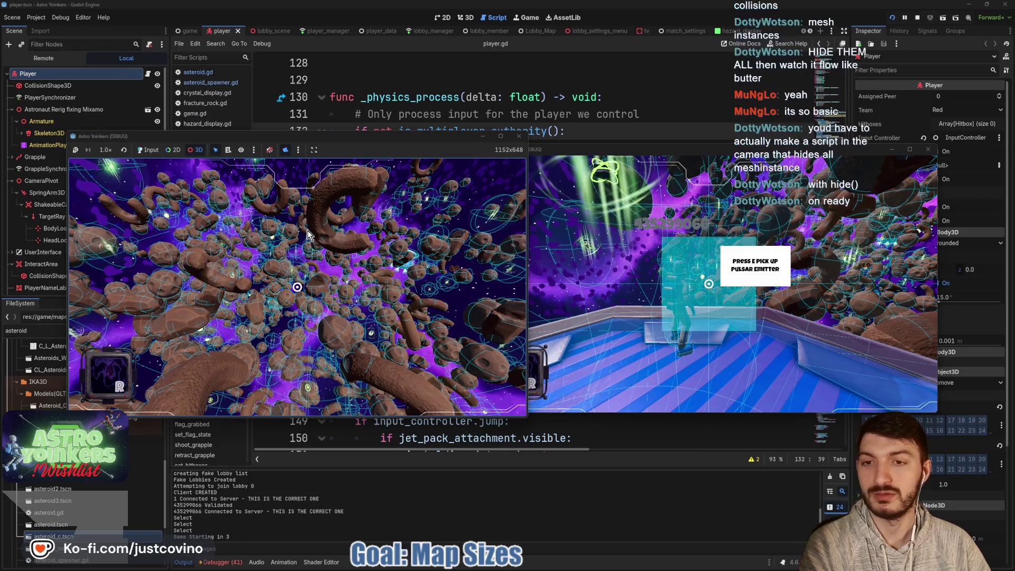
click(296, 280)
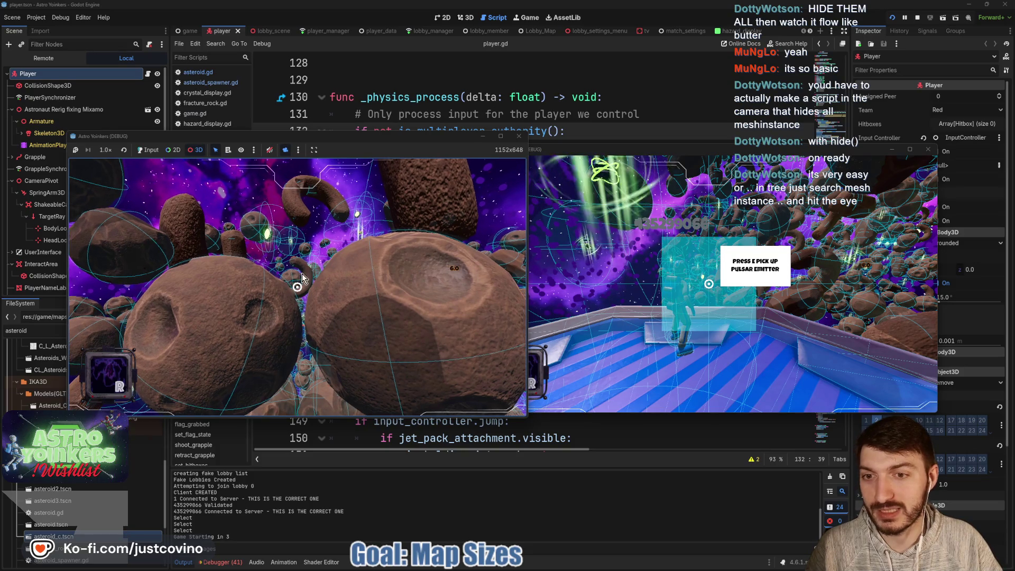
- Annotate an asteroid and the gap between the two touching asteroids, then clear the annotations
drag(331, 274, 365, 389)
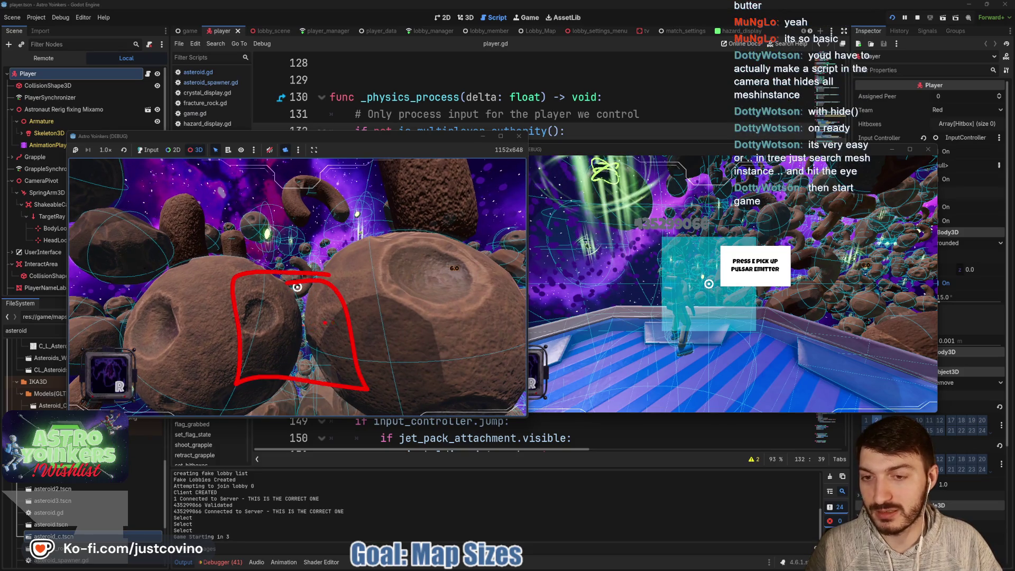
mouse_move(296, 321)
mouse_down()
mouse_move(277, 331)
mouse_move(333, 336)
mouse_up()
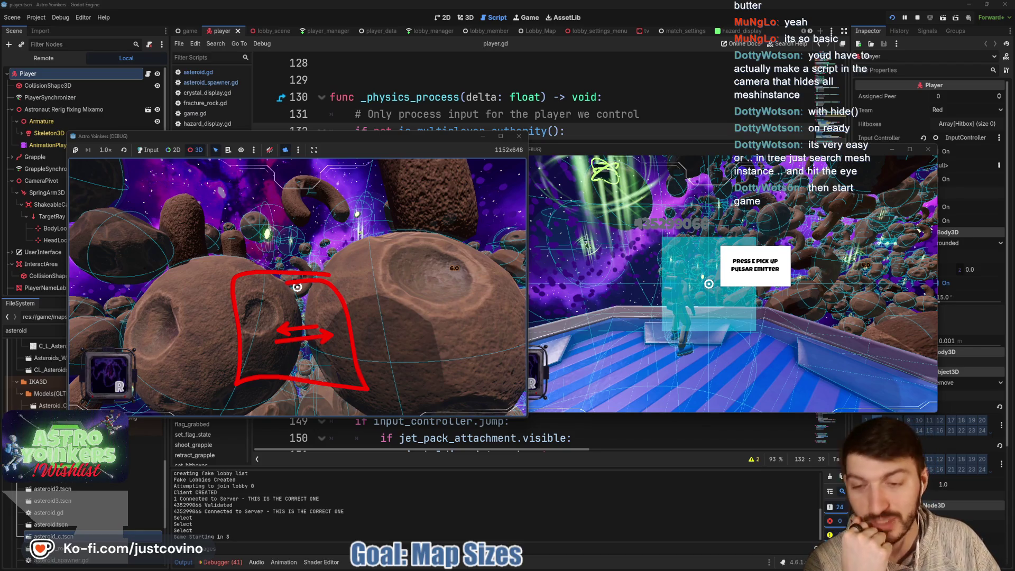
key(Escape)
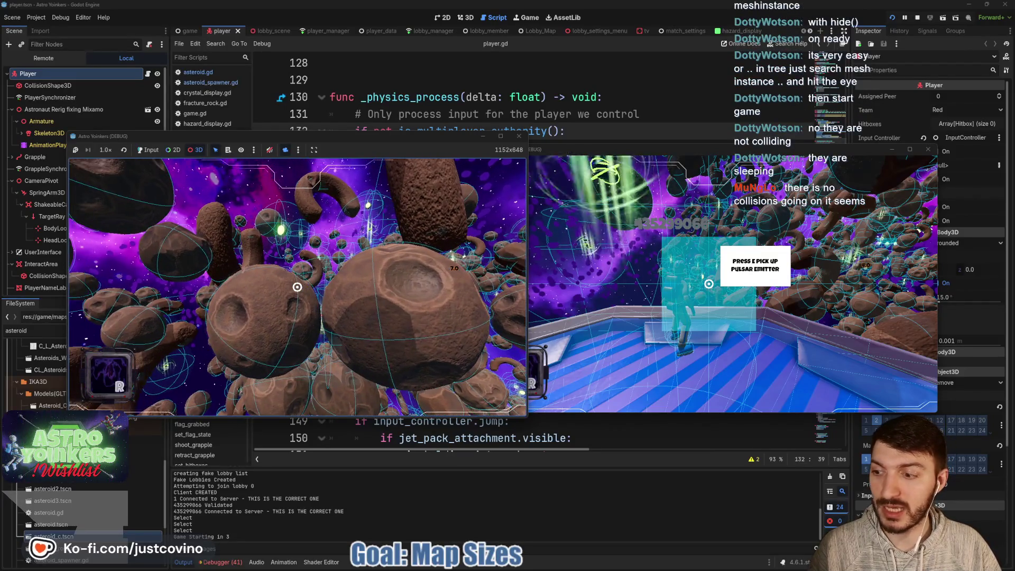
click(332, 277)
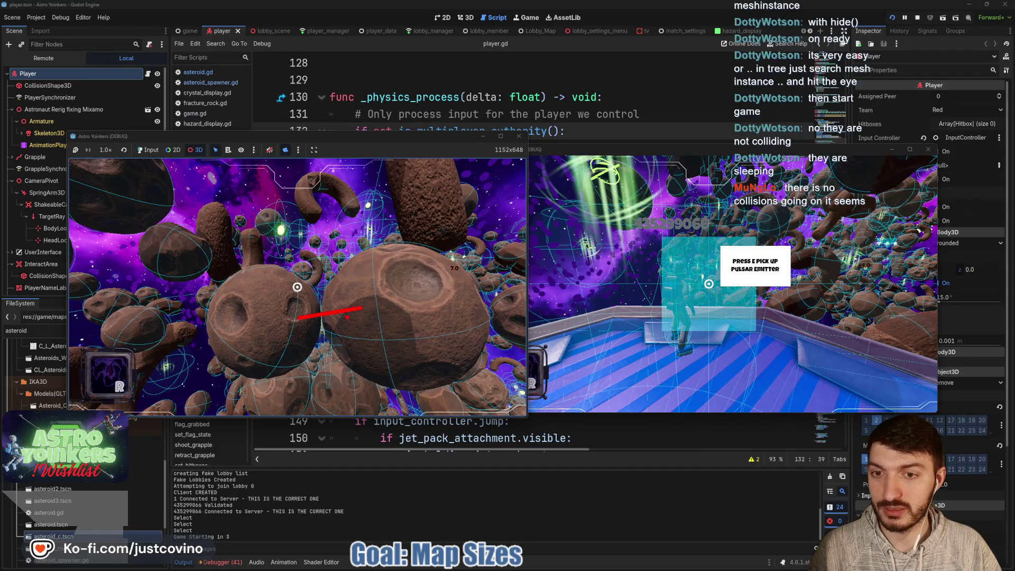
- Read the Reddit Find Collisions thread's comments and the post's Edit 2 changes, then close it
key(alt+Tab)
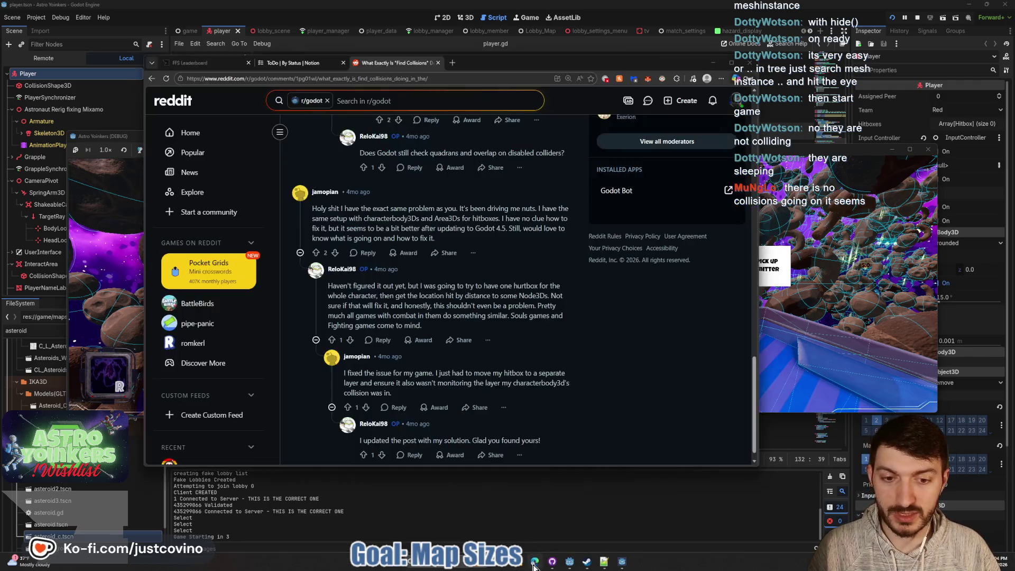
scroll(457, 261, up, 3)
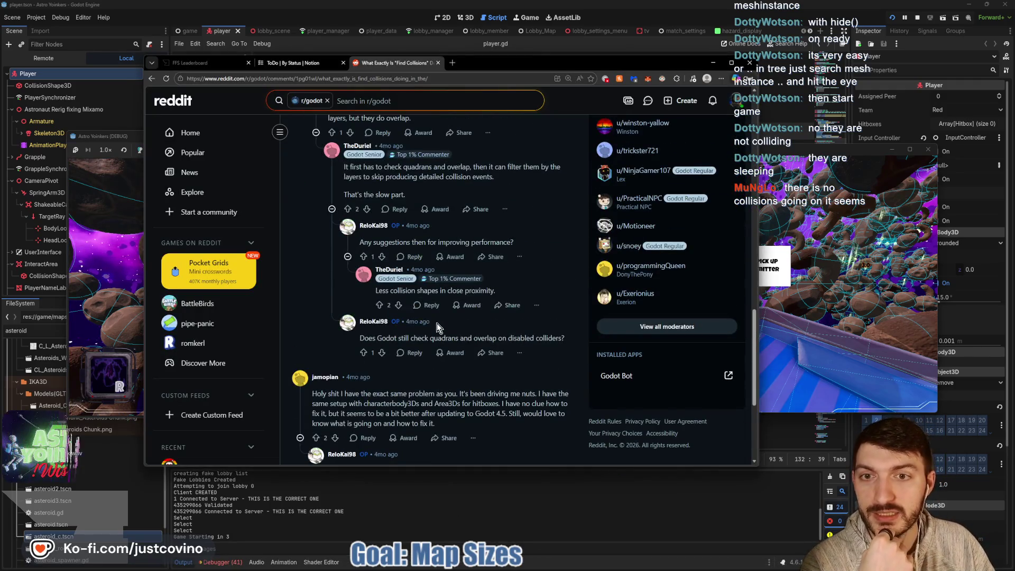
scroll(454, 263, up, 4)
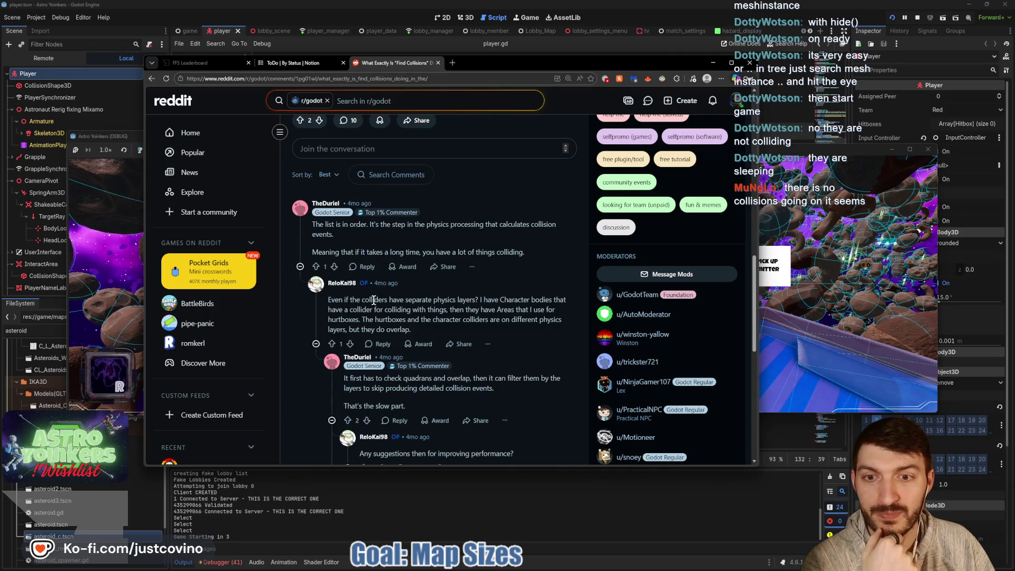
scroll(371, 299, down, 2)
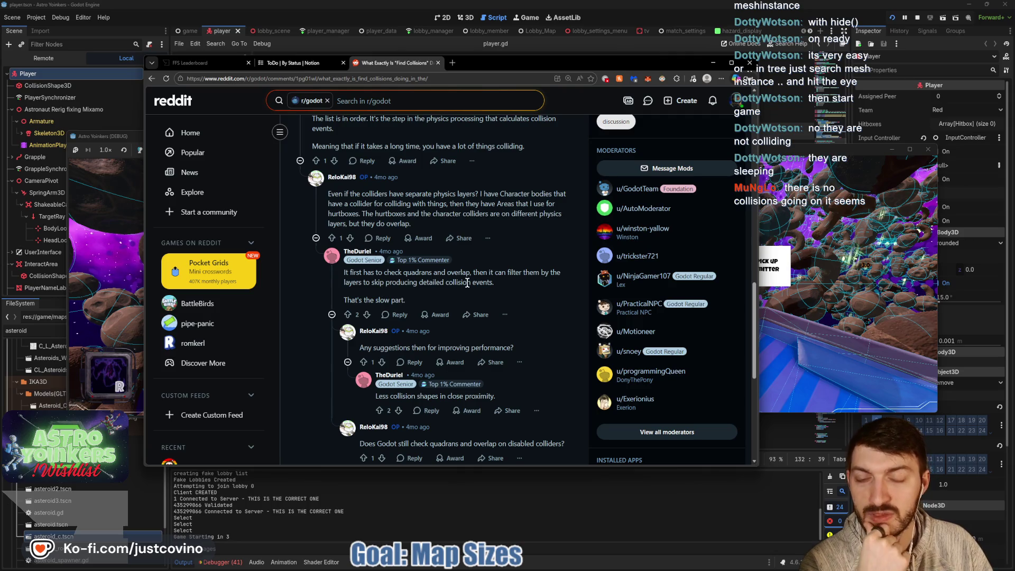
scroll(480, 287, down, 2)
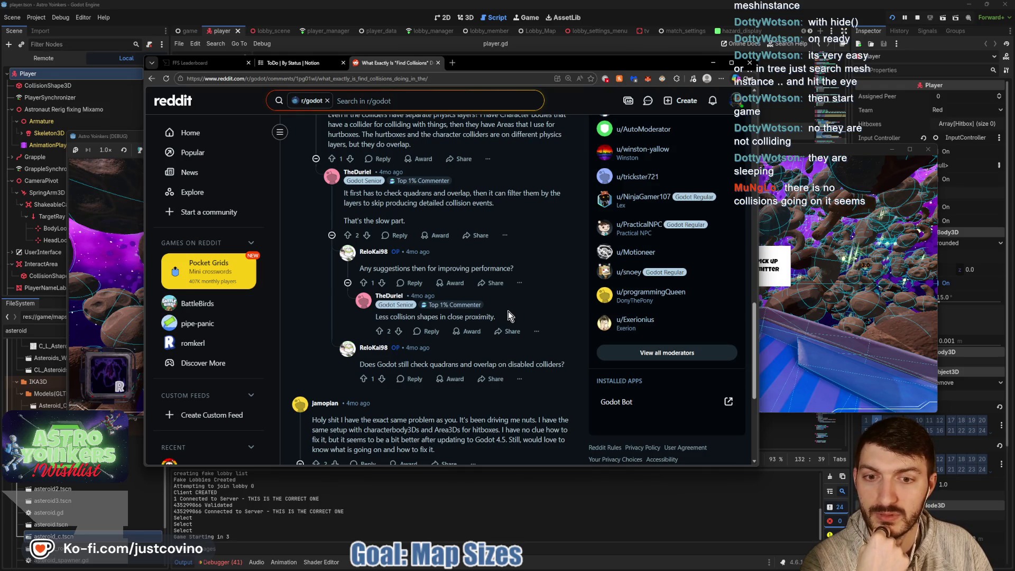
scroll(508, 311, down, 2)
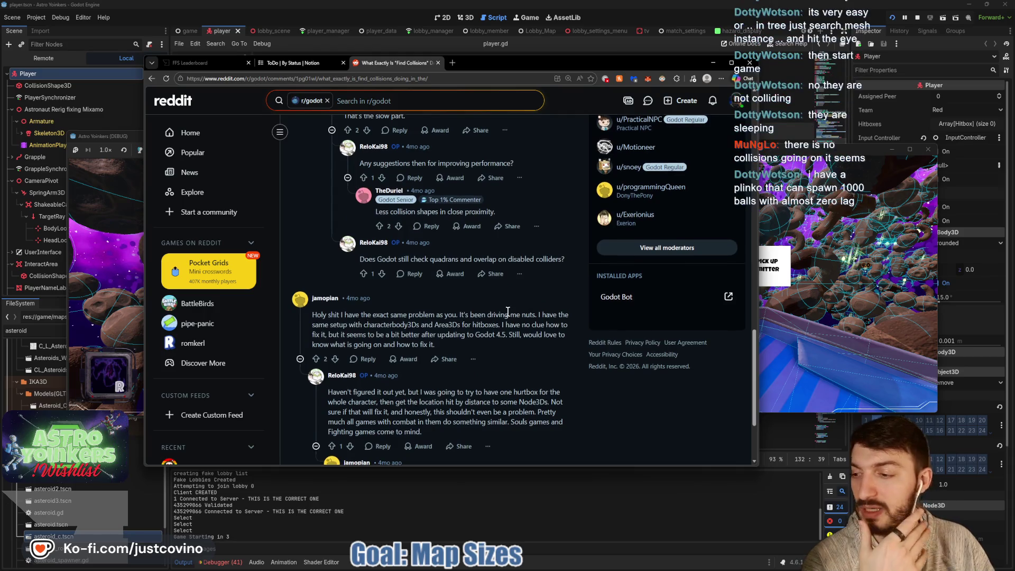
scroll(508, 311, up, 3)
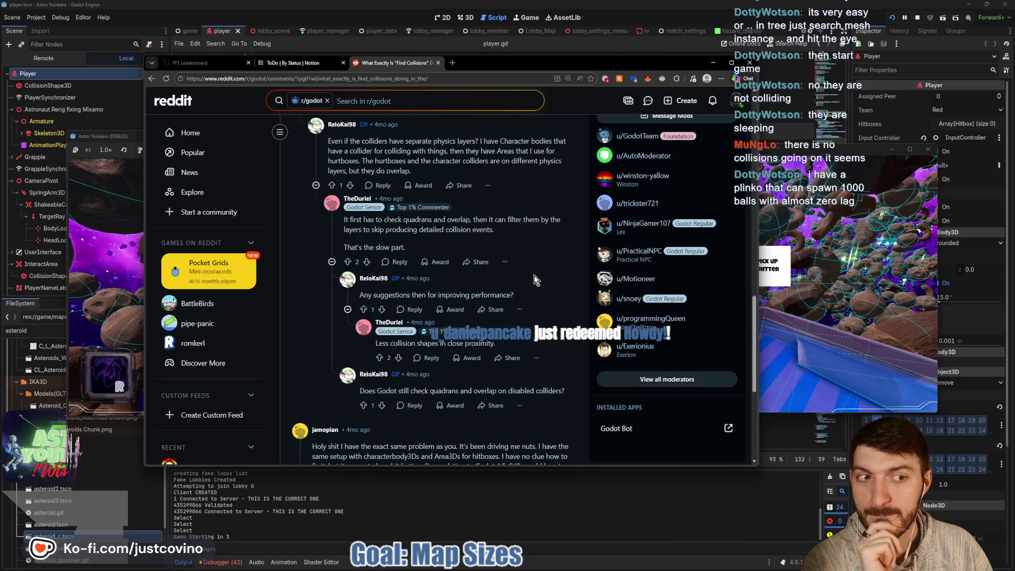
scroll(533, 280, down, 3)
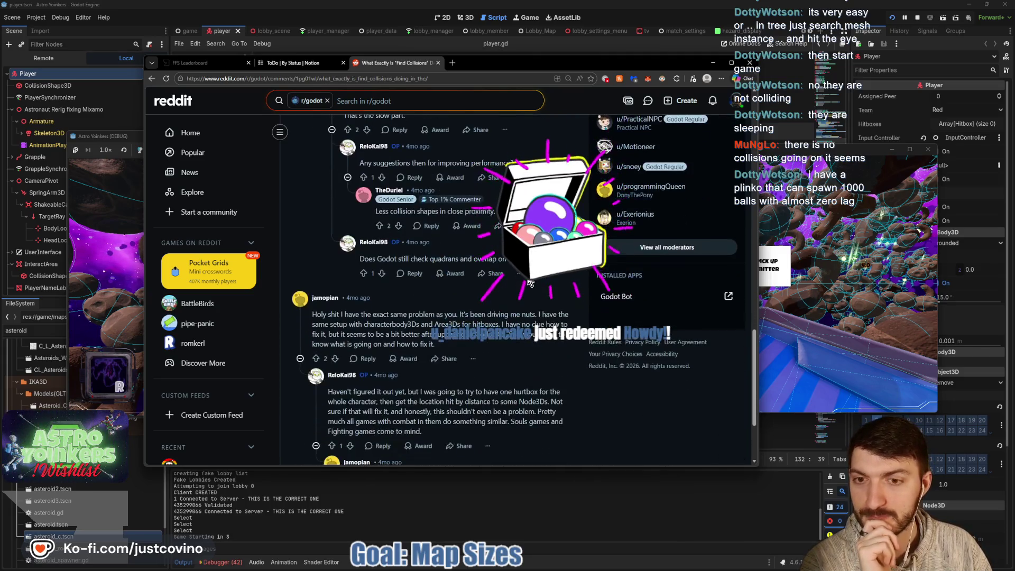
scroll(468, 235, down, 2)
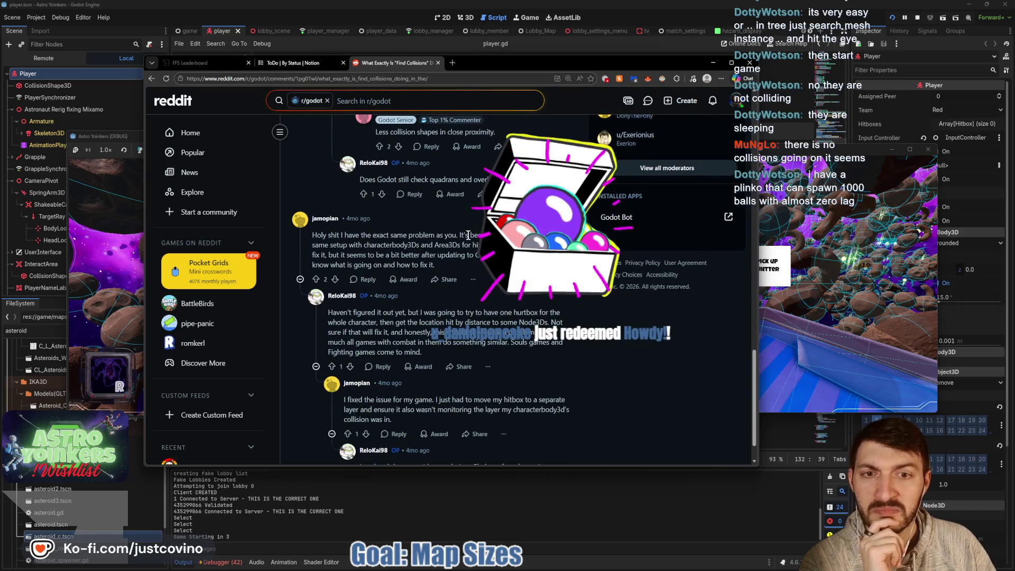
scroll(470, 243, down, 1)
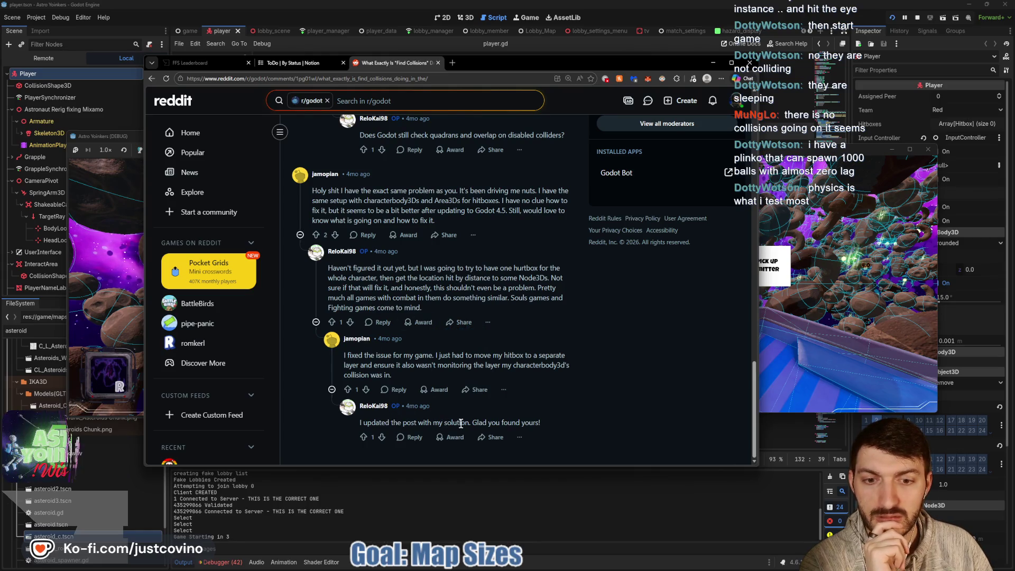
scroll(499, 402, up, 10)
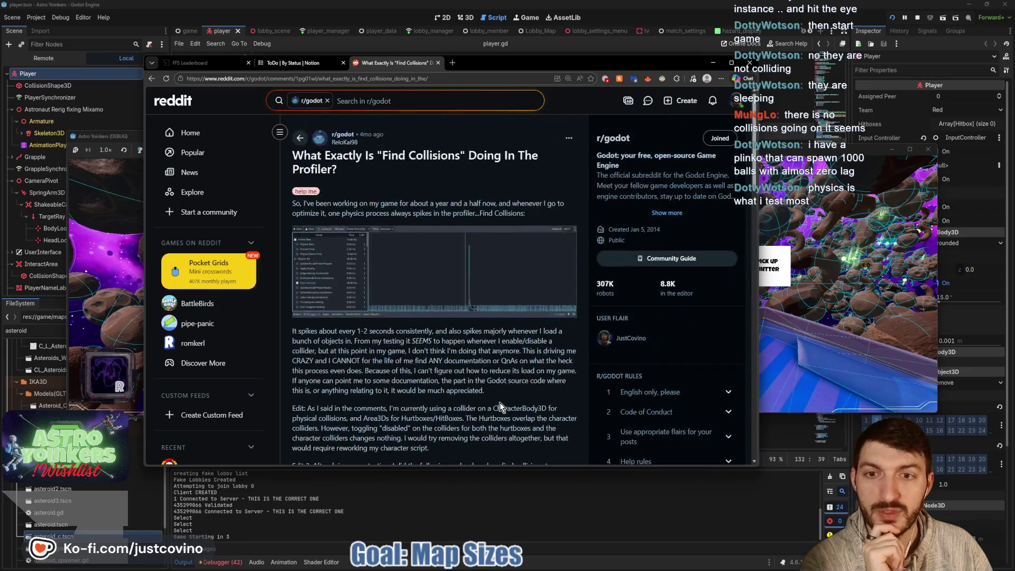
scroll(335, 223, down, 6)
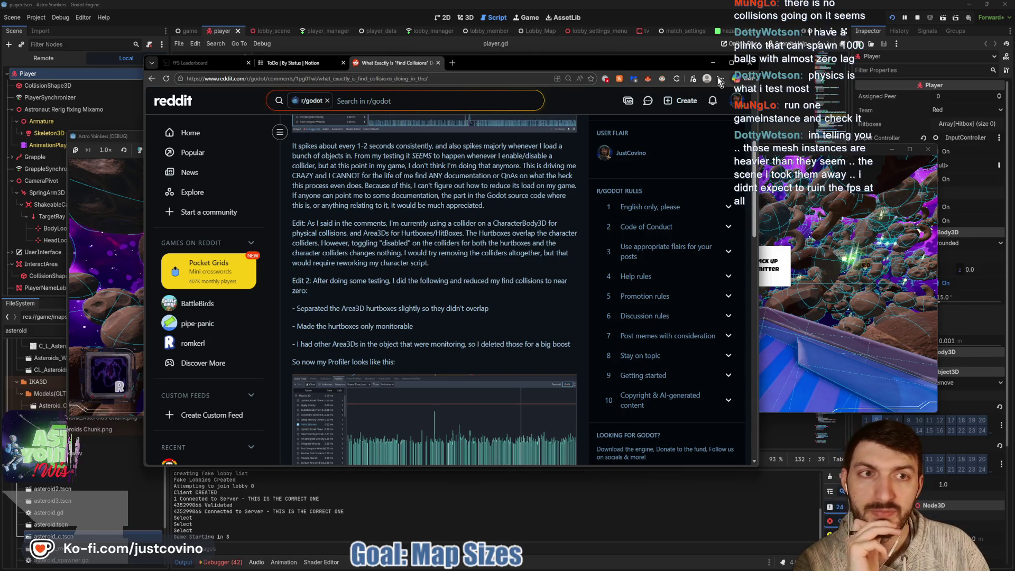
click(436, 64)
- Close the Reddit thread and the second debug game window, and take camera control in the remaining game
click(713, 63)
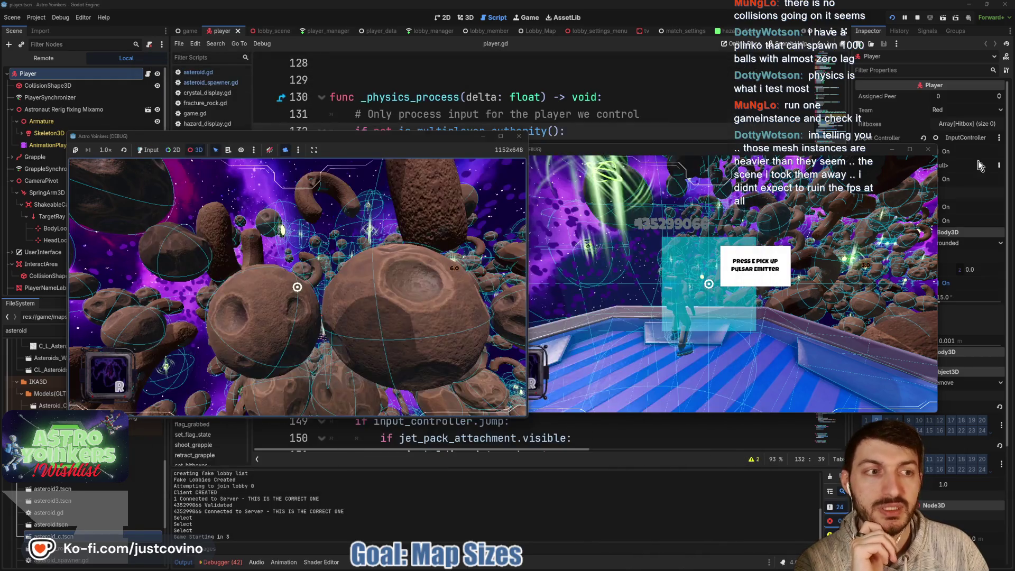
click(925, 151)
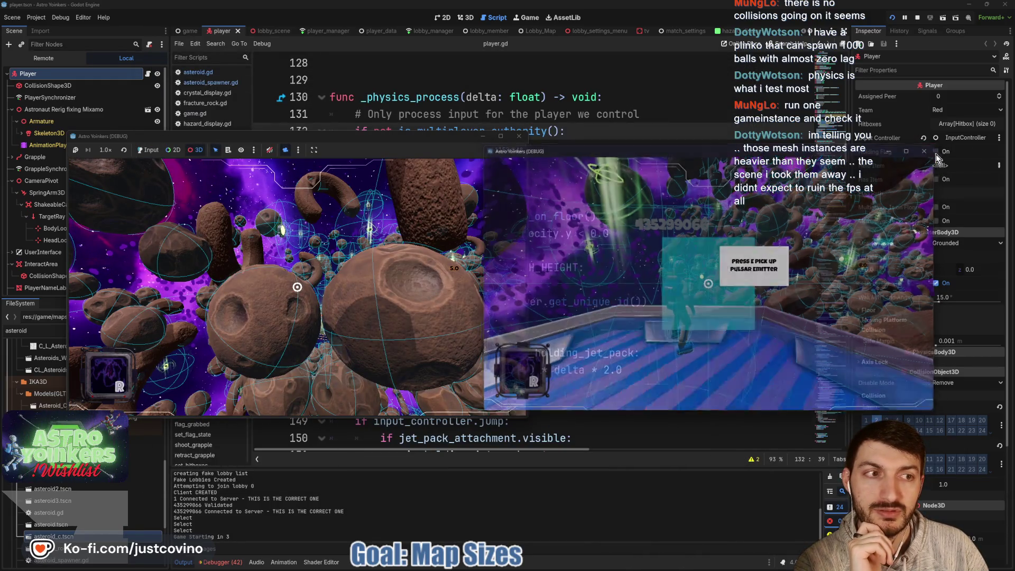
click(324, 247)
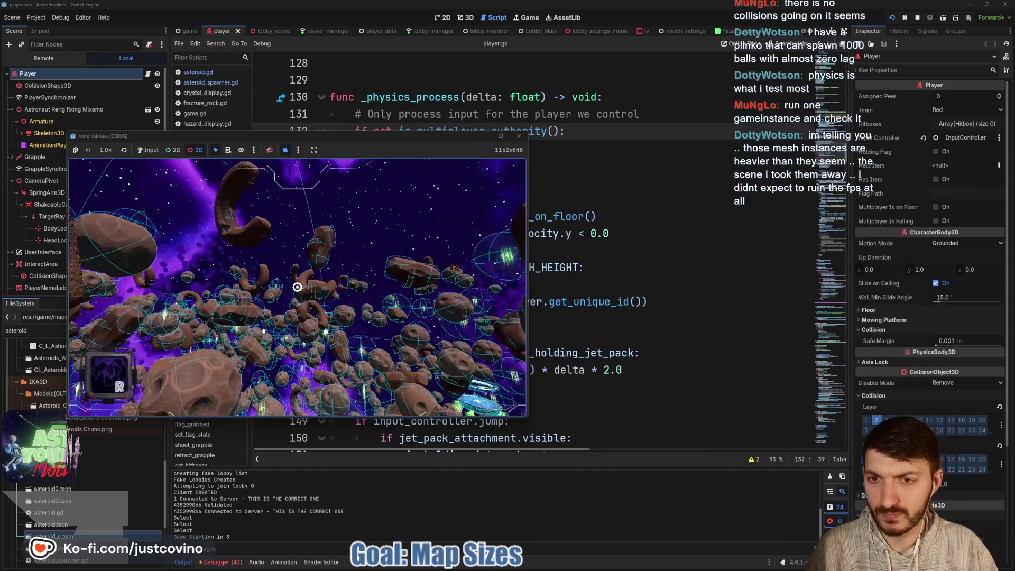
- Fly the camera forward with W through the dense asteroid field, past the tall asteroid
key(w)
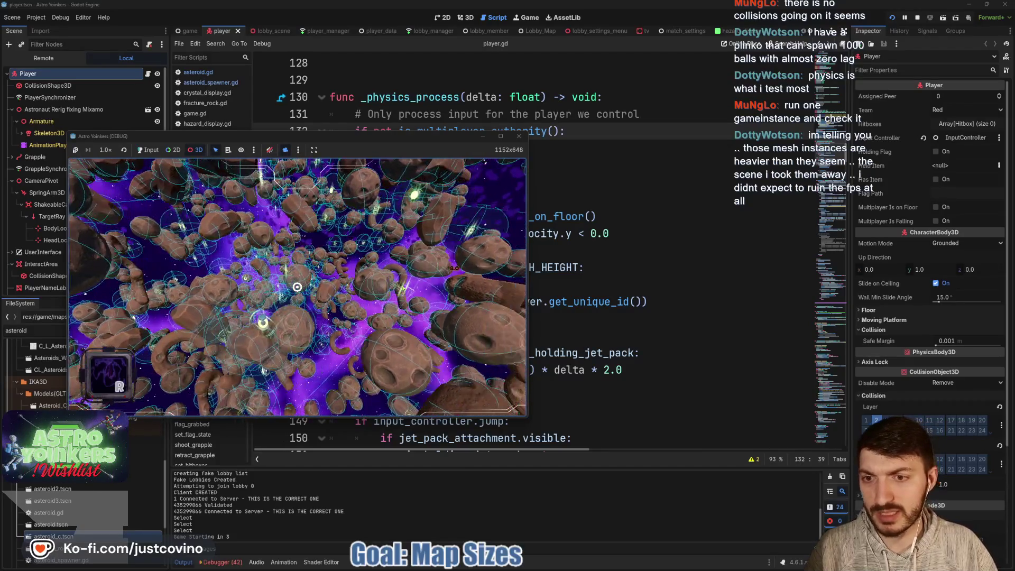
key(w)
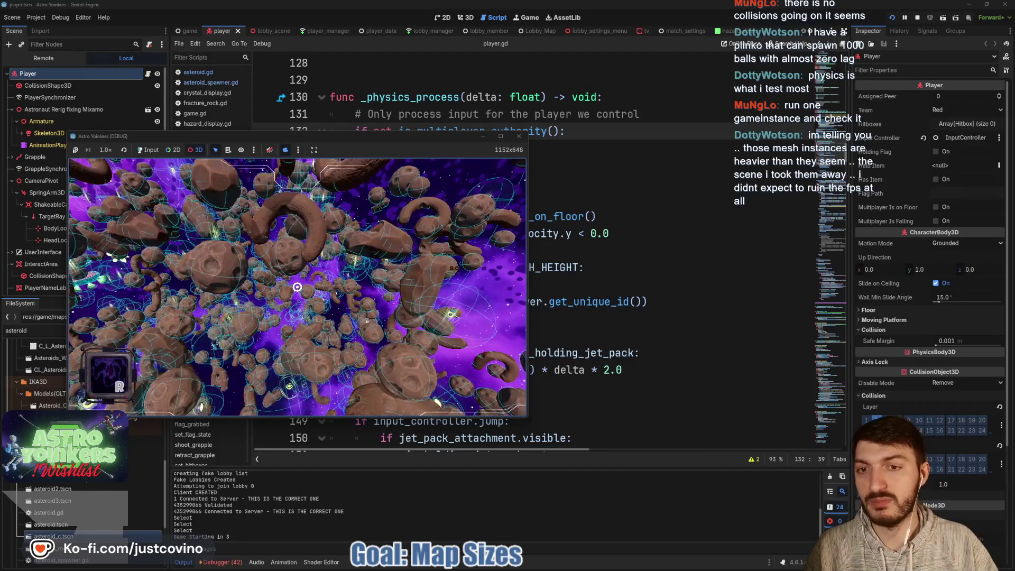
key(w)
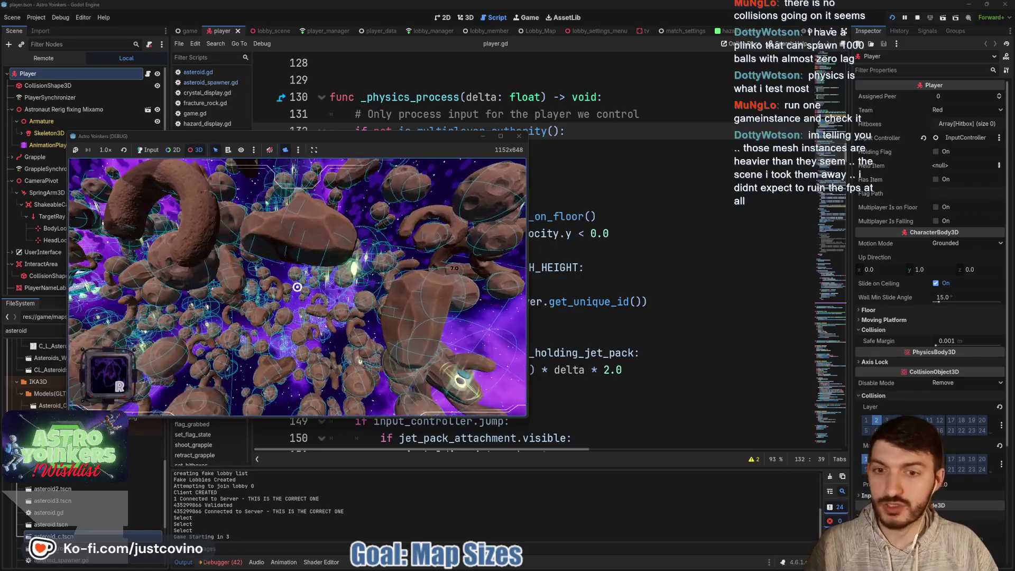
key(w)
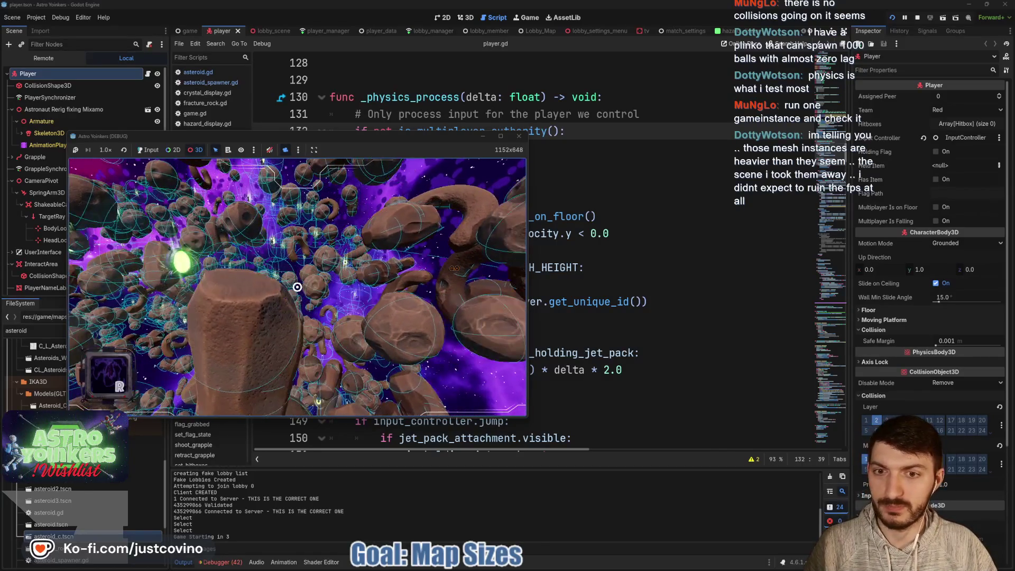
key(w)
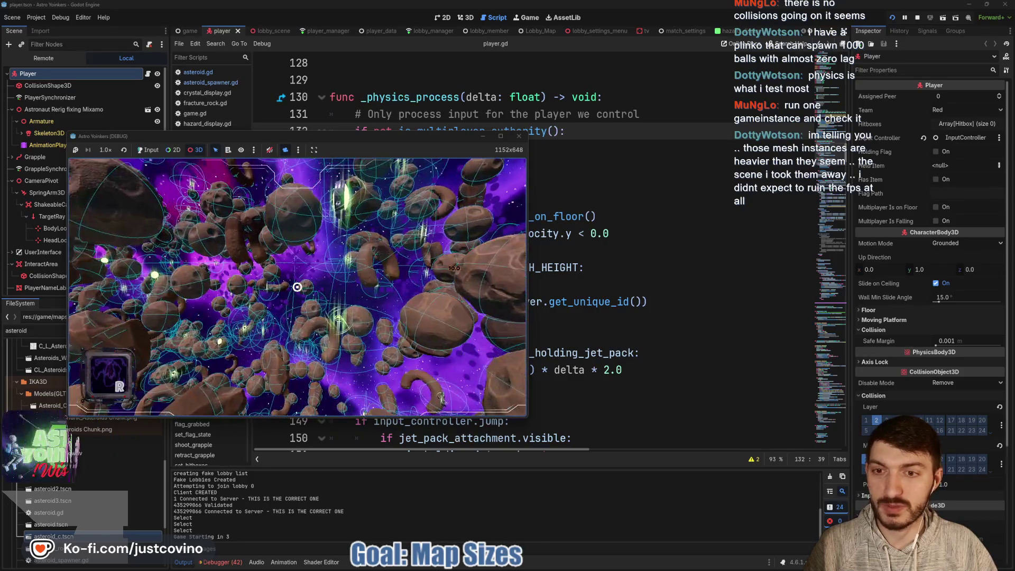
key(w)
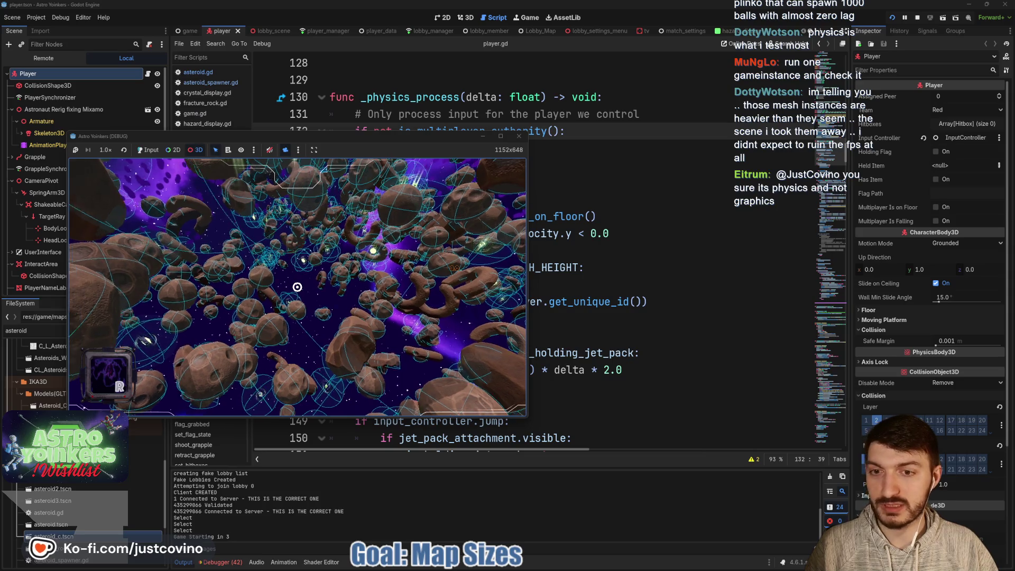
click(389, 365)
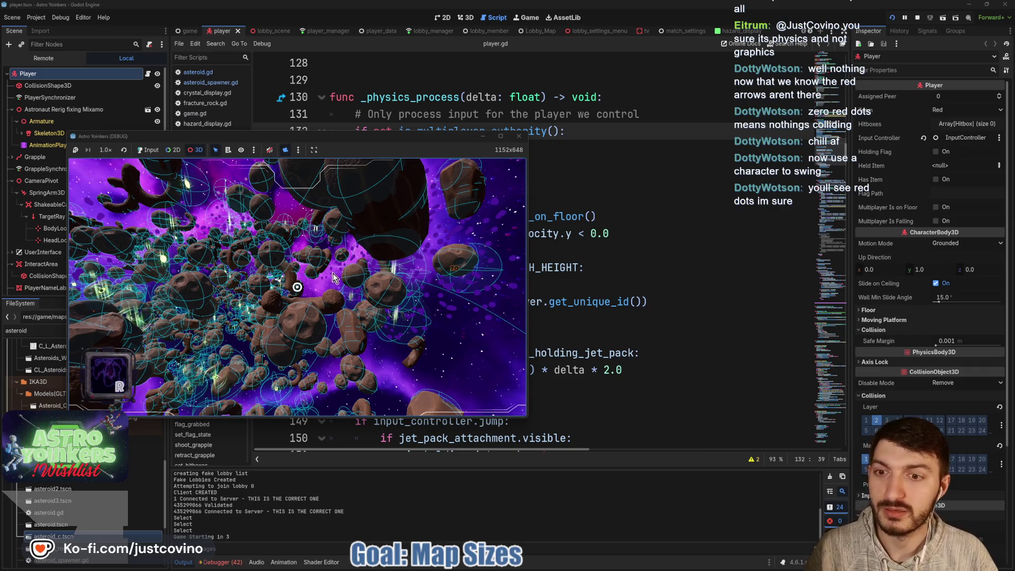
- Return the game view to the player's camera, select a remote mesh, and set the toolbar to Input
click(285, 149)
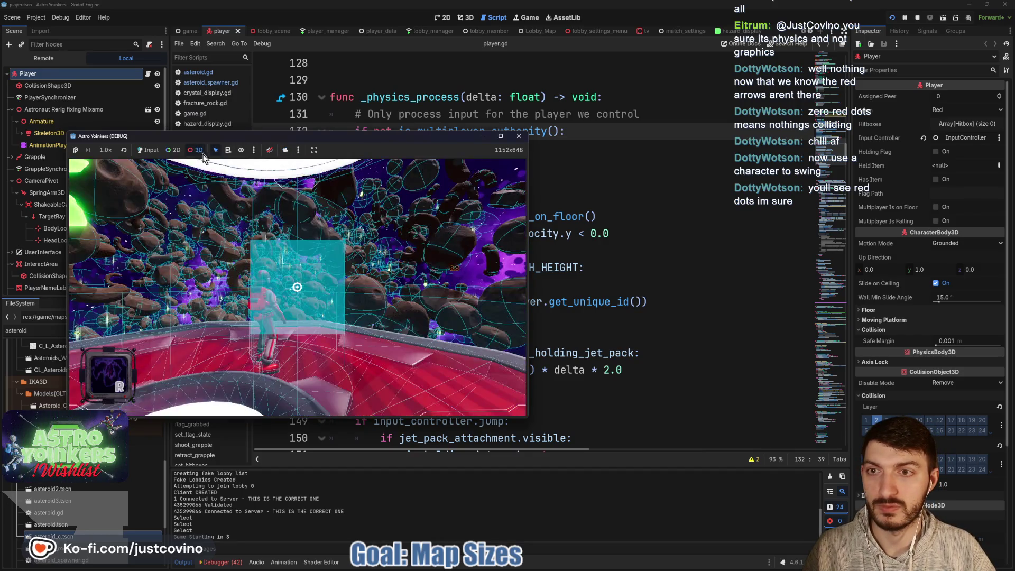
click(308, 276)
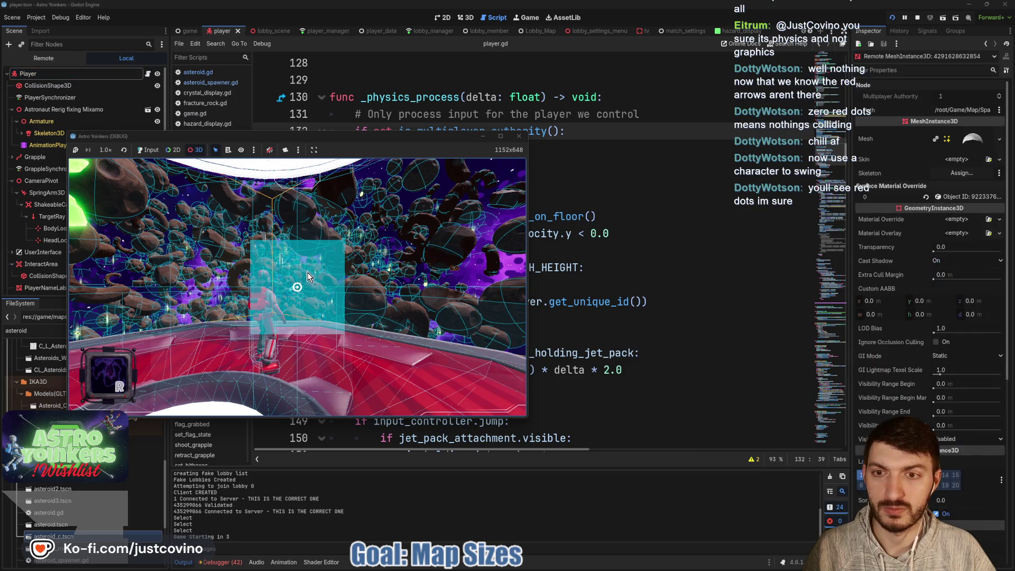
click(148, 150)
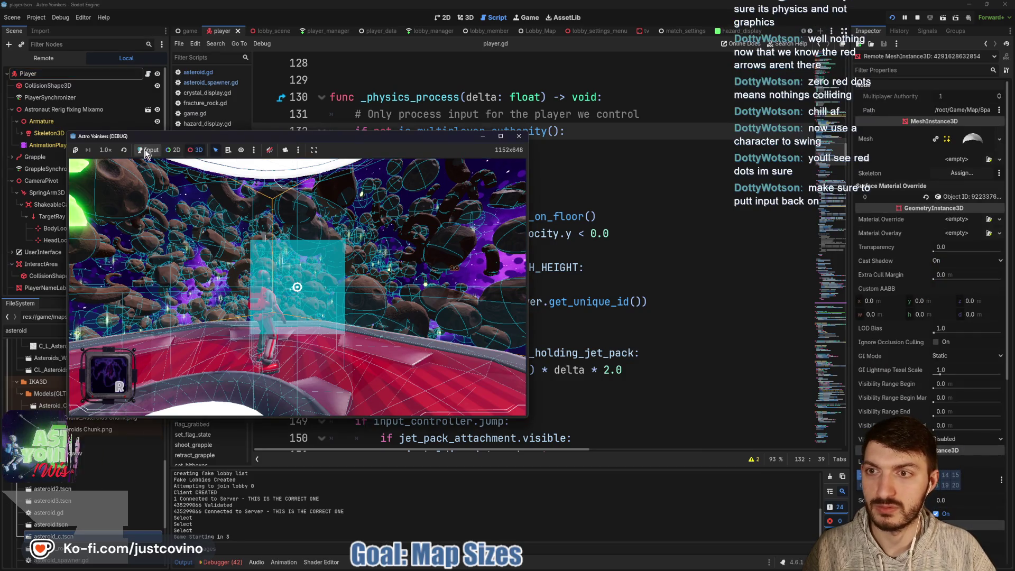
- Take control of the astronaut and grapple between nearby asteroids
click(321, 261)
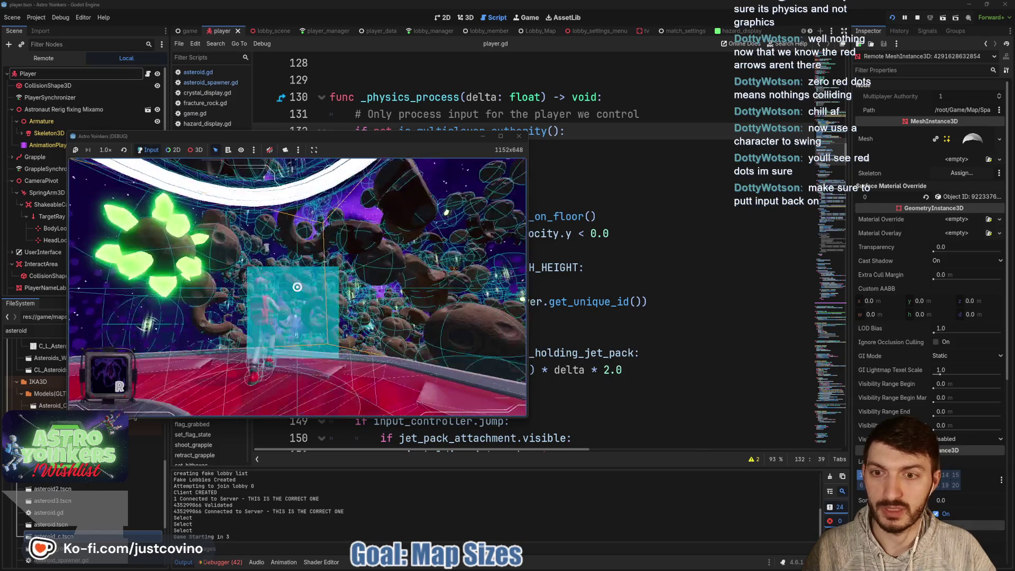
click(297, 287)
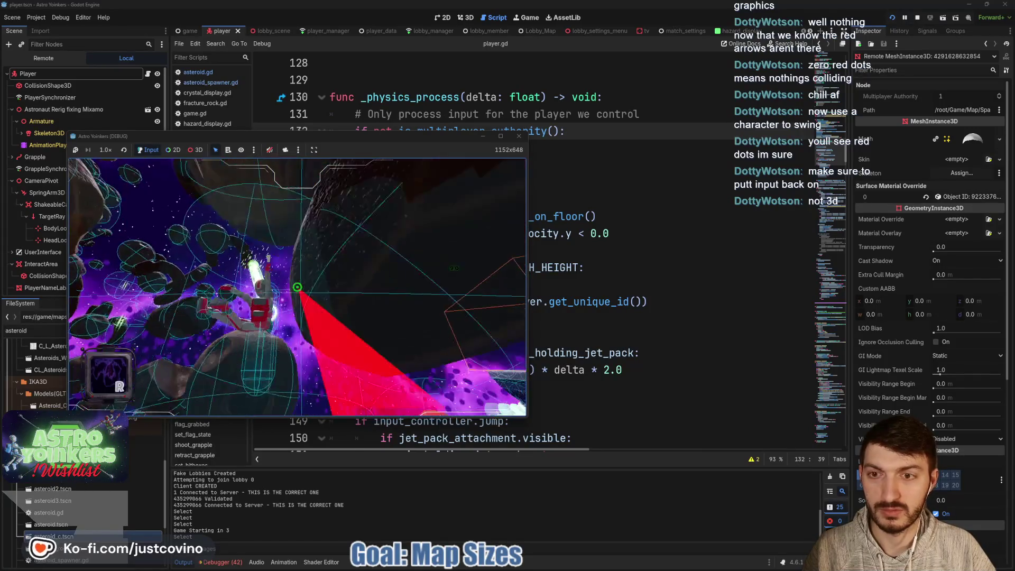
click(297, 287)
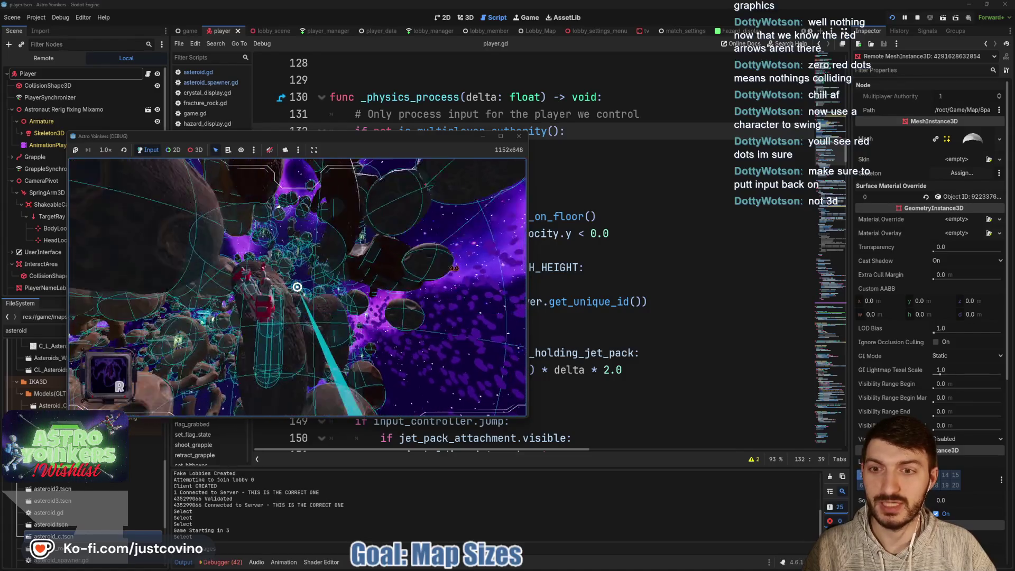
click(297, 286)
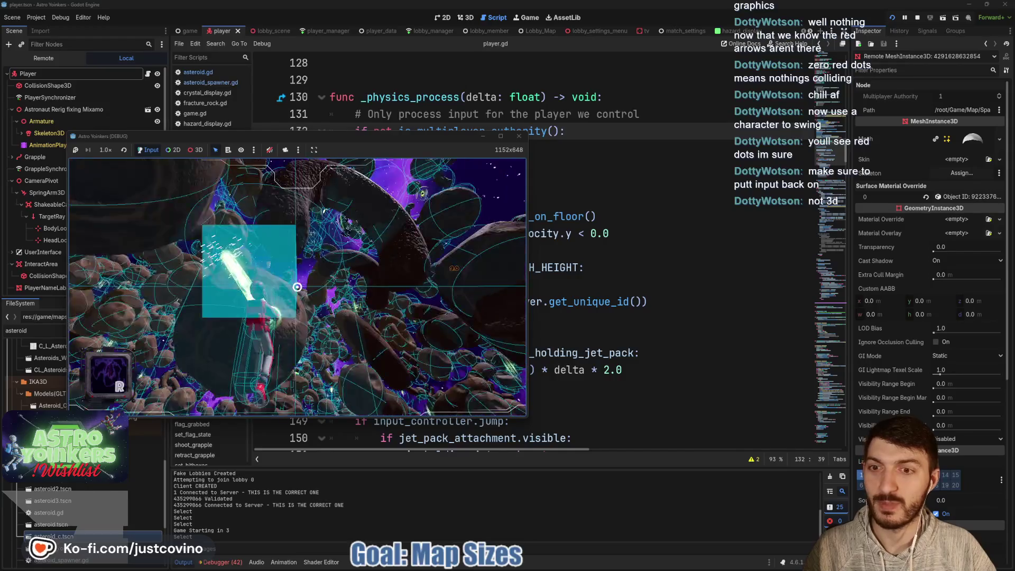
click(297, 286)
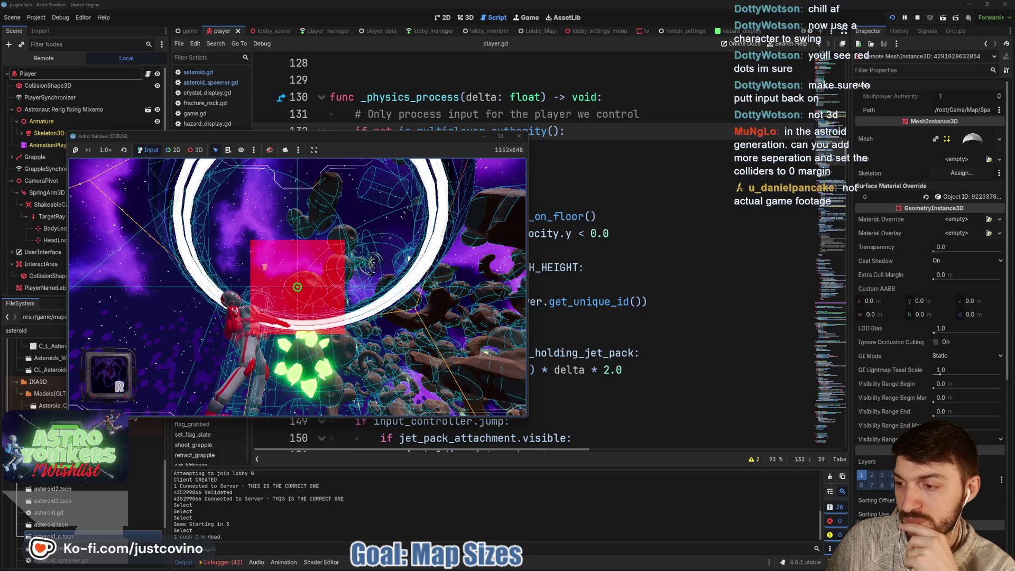
- Stop the running game with F8 and switch to the game scene
key(F8)
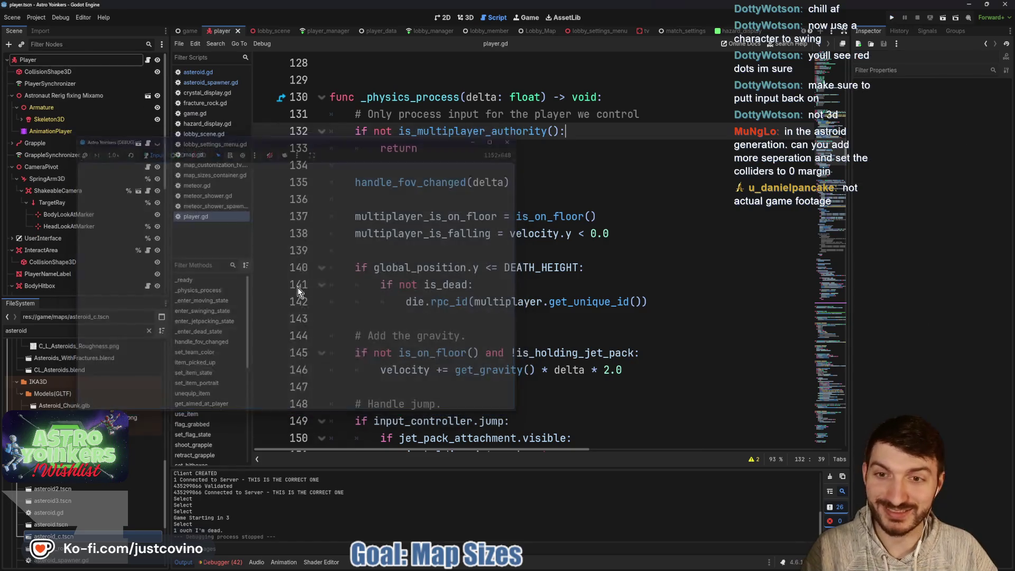
click(189, 31)
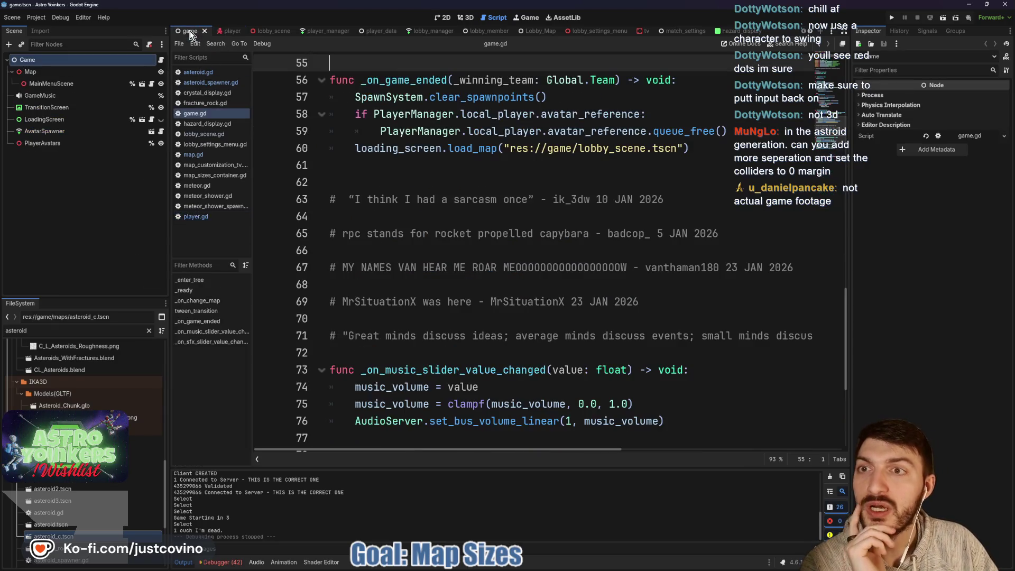
scroll(655, 31, down, 6)
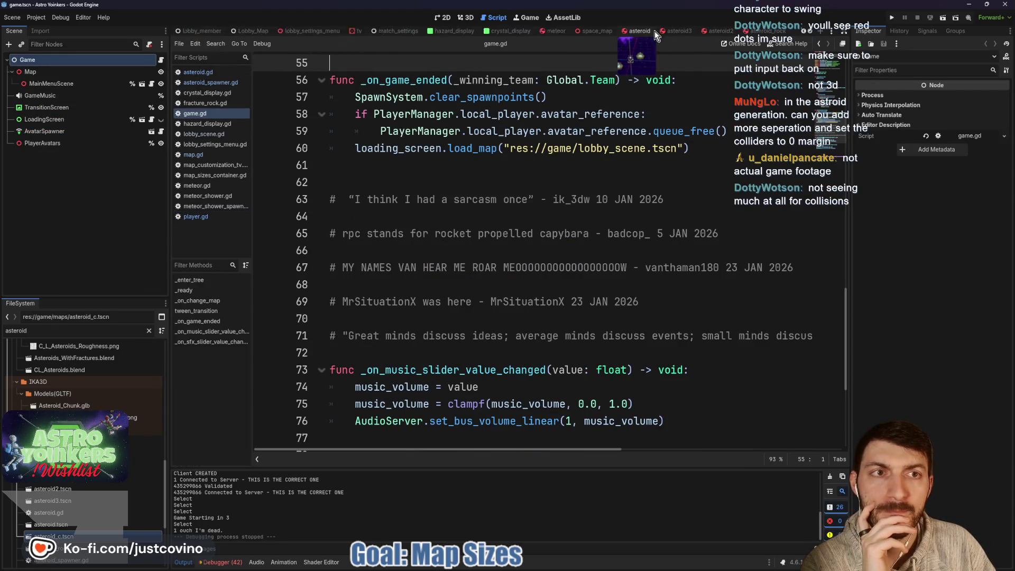
- Open space_map, then the MeteorShowerSpawner and AsteroidSpawner scripts at generate_asteroid_dictionary
click(540, 31)
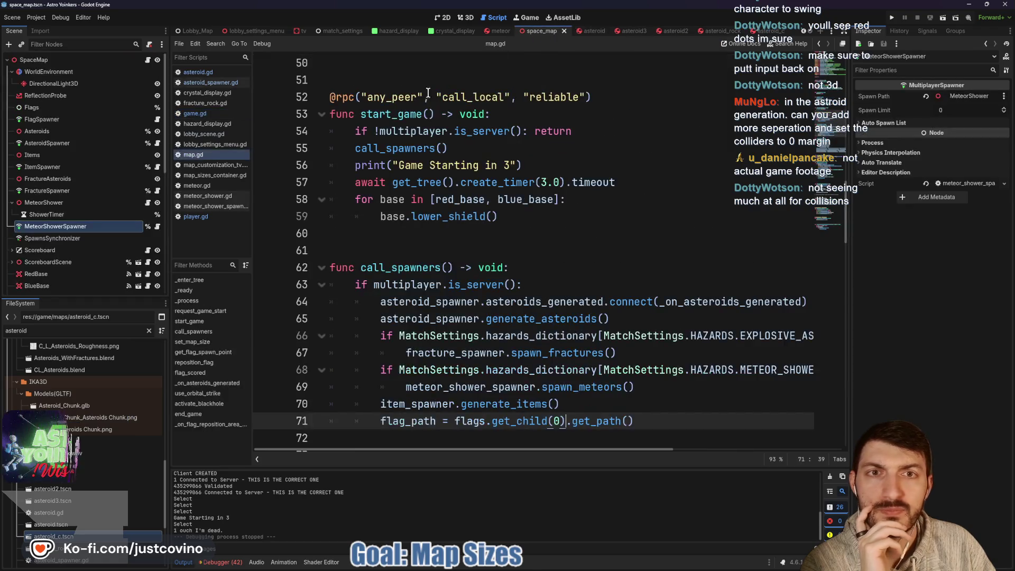
click(139, 227)
click(157, 227)
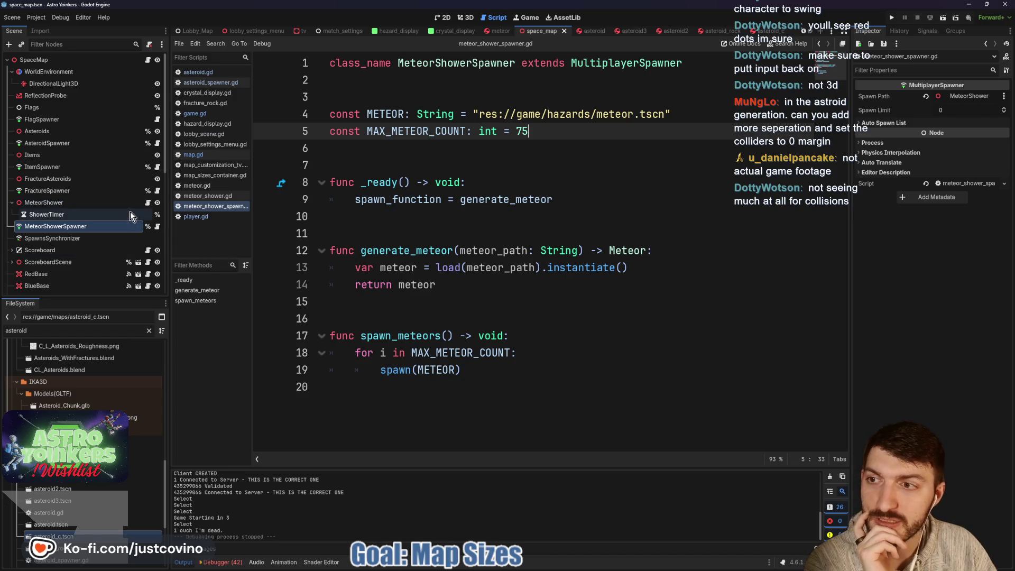
click(158, 143)
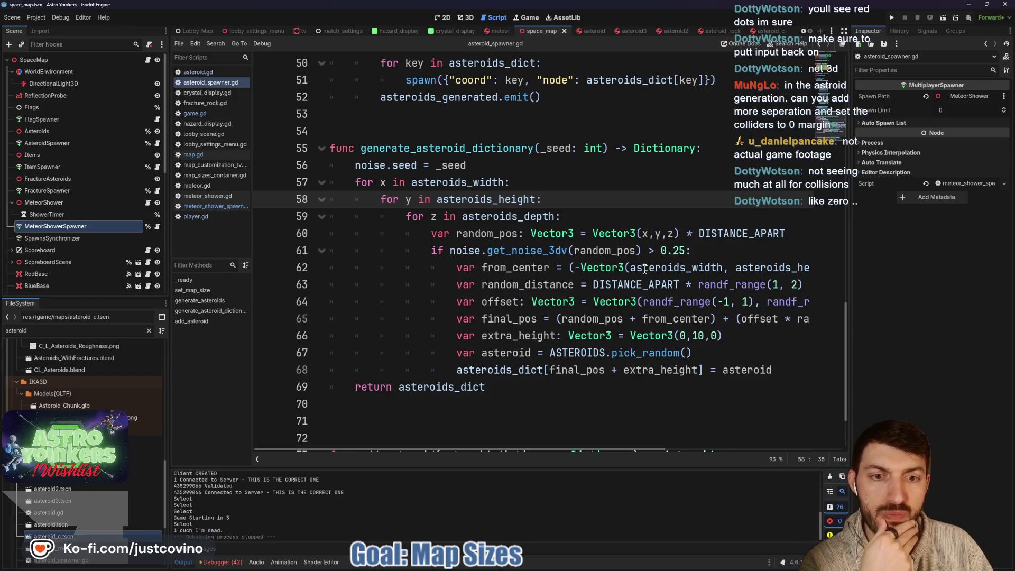
- Change DISTANCE_APART on line 19 of asteroid_spawner.gd to 18.0 and save the script
scroll(644, 270, down, 1)
scroll(644, 268, up, 1)
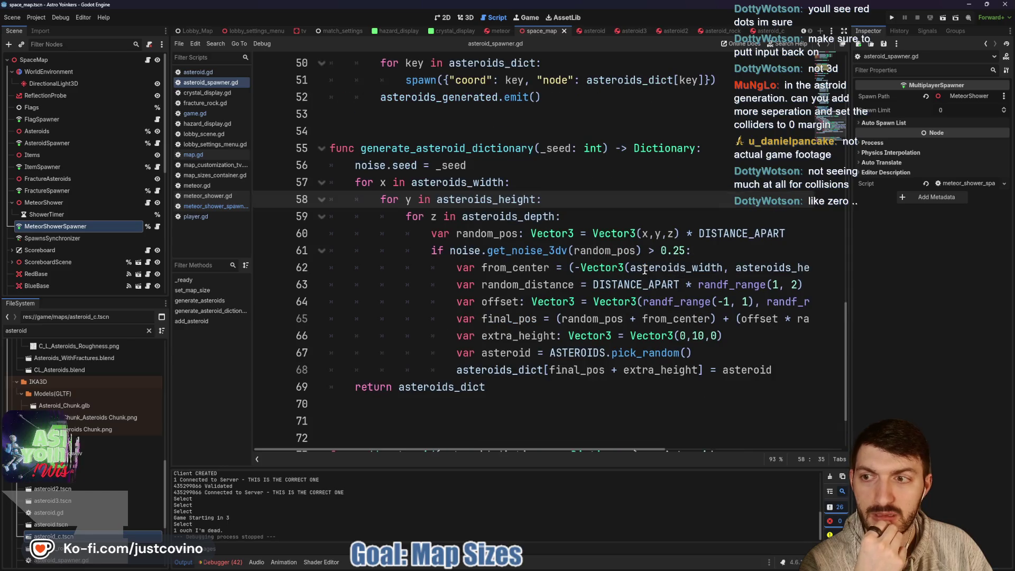
scroll(644, 268, up, 16)
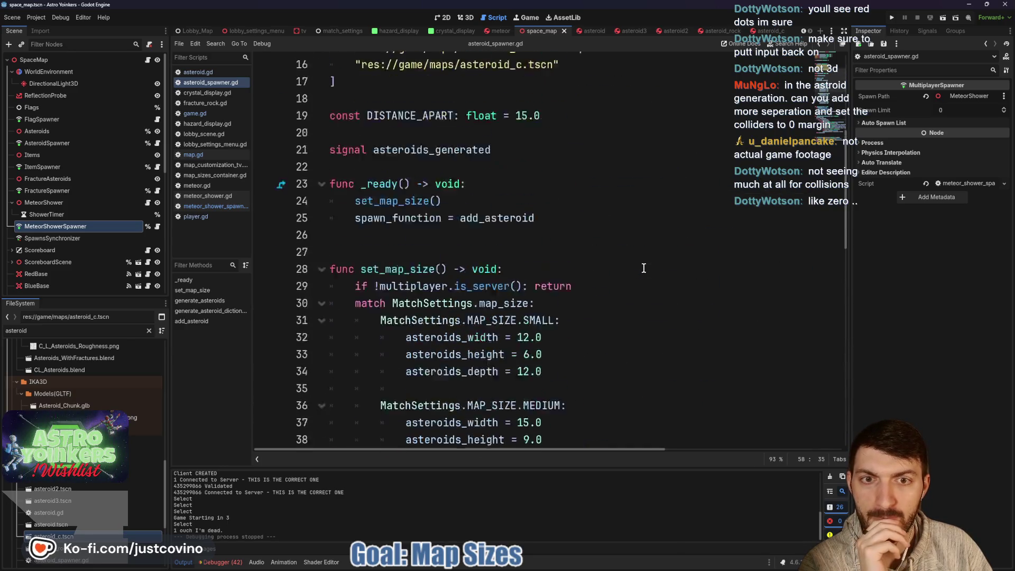
scroll(640, 269, down, 3)
click(602, 203)
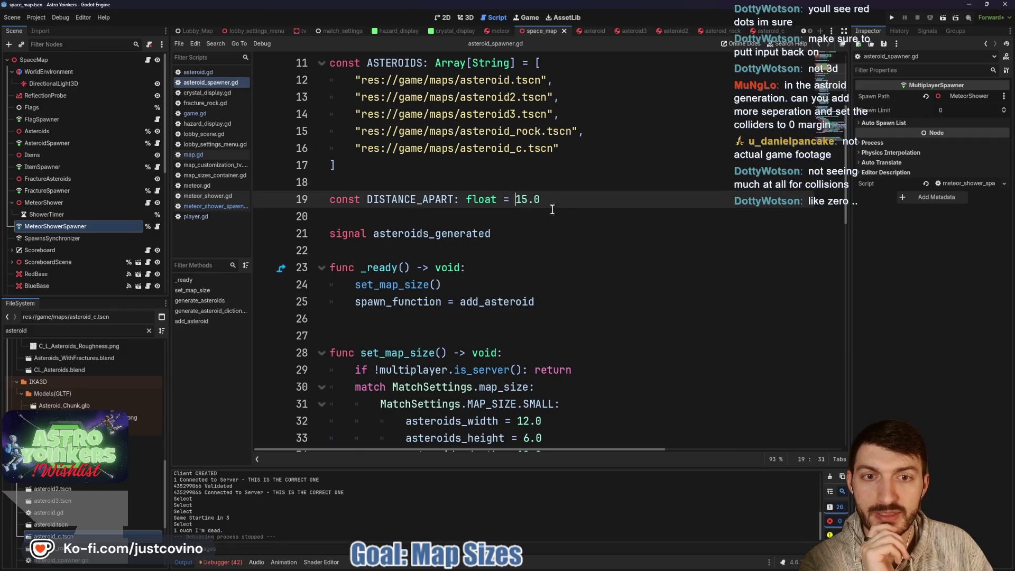
drag(602, 204, 337, 201)
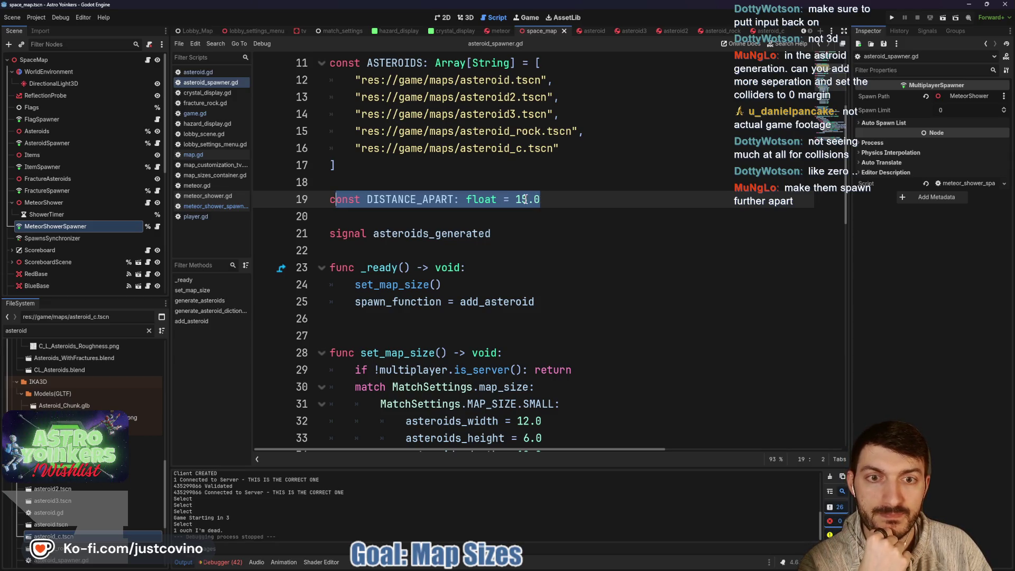
click(526, 201)
text(8)
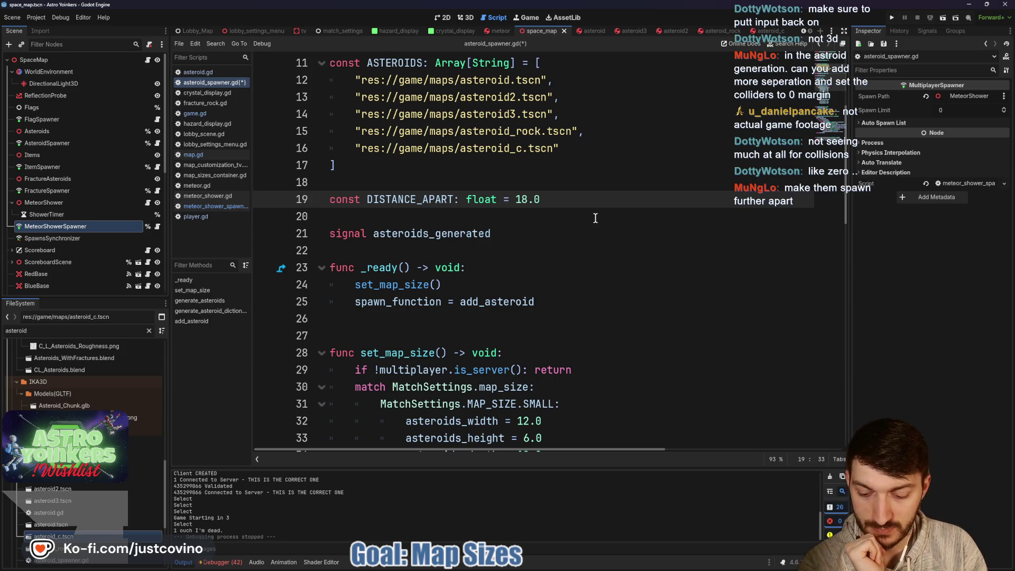
key(ctrl+s)
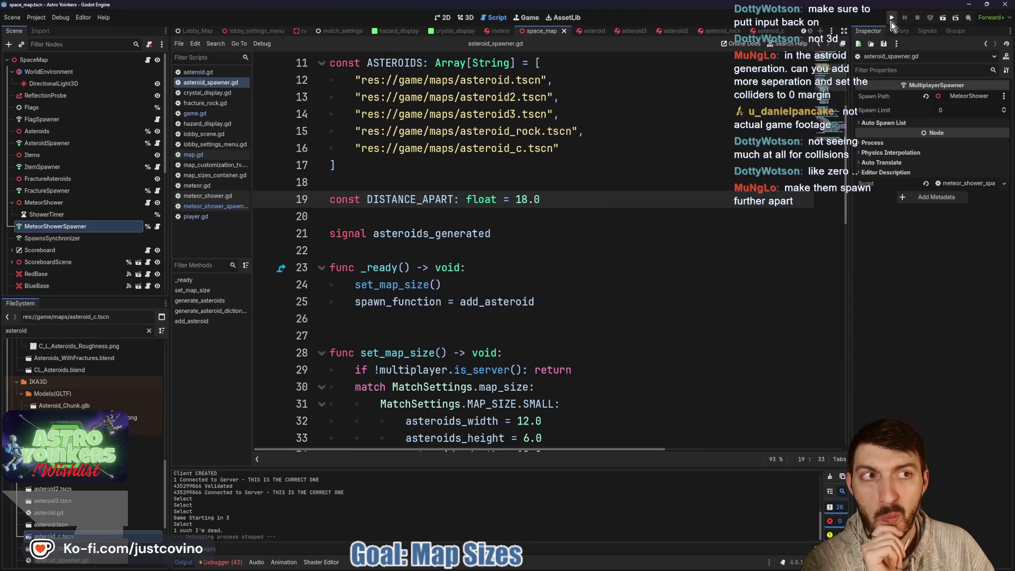
- Run the project to check the wider asteroid spacing, stop it, and open the asteroid scene
click(889, 18)
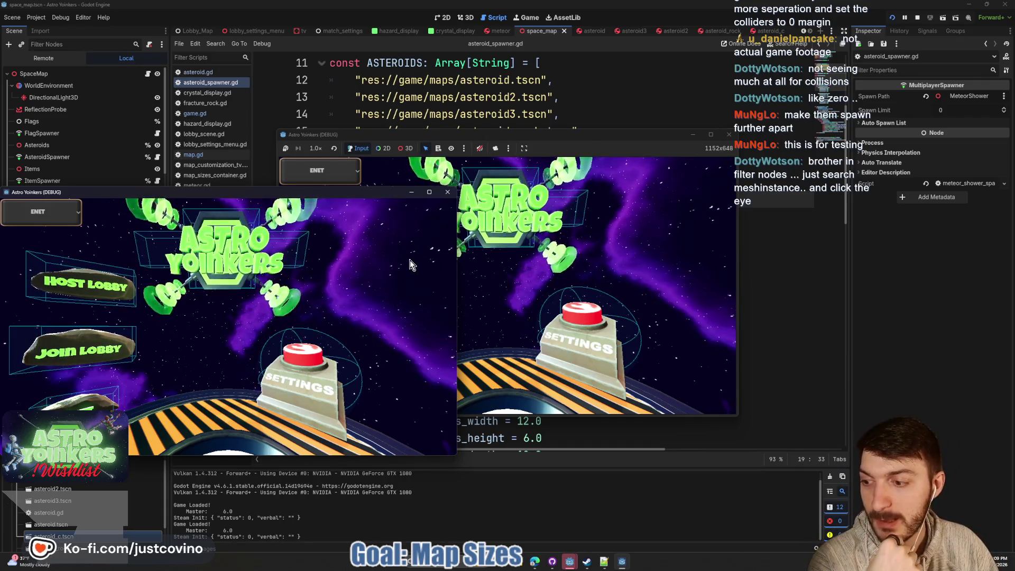
click(919, 17)
click(596, 31)
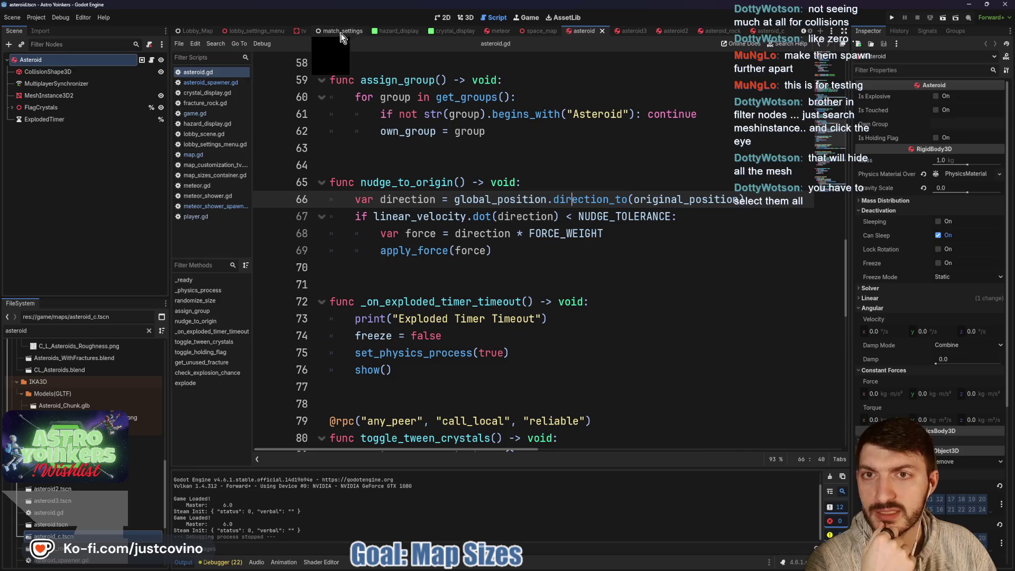
click(536, 32)
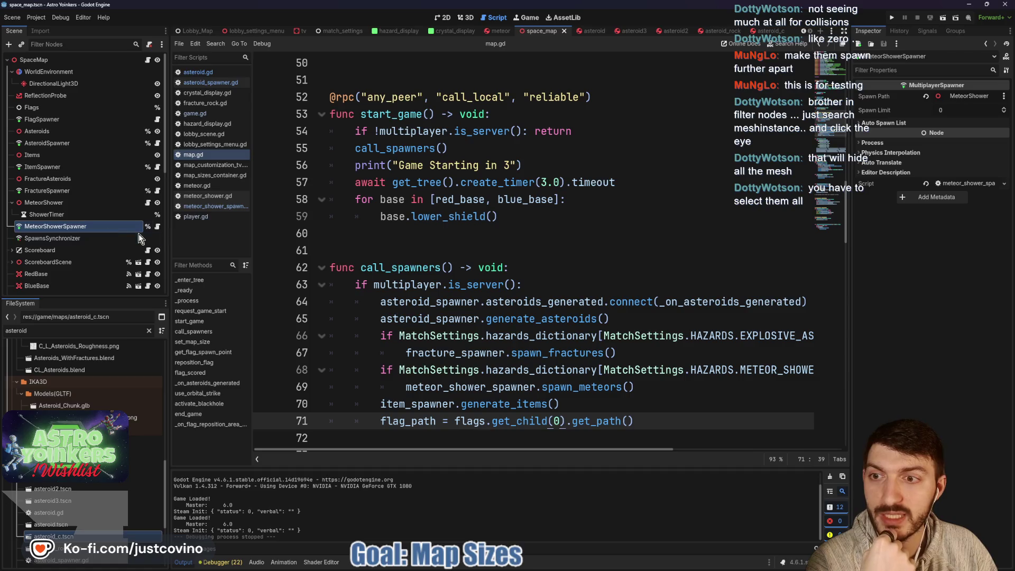
scroll(298, 246, up, 5)
scroll(530, 270, down, 10)
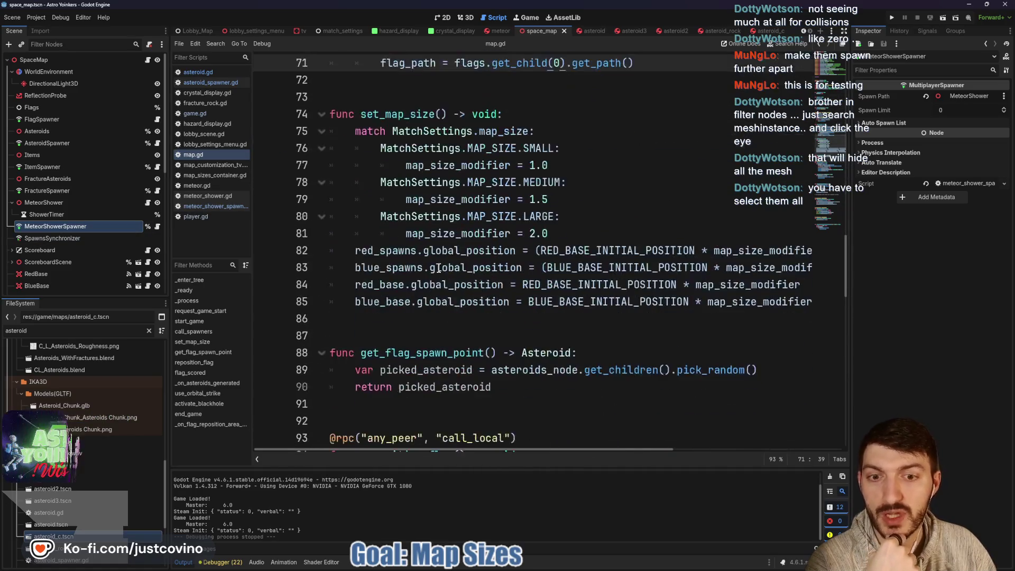
scroll(521, 266, down, 4)
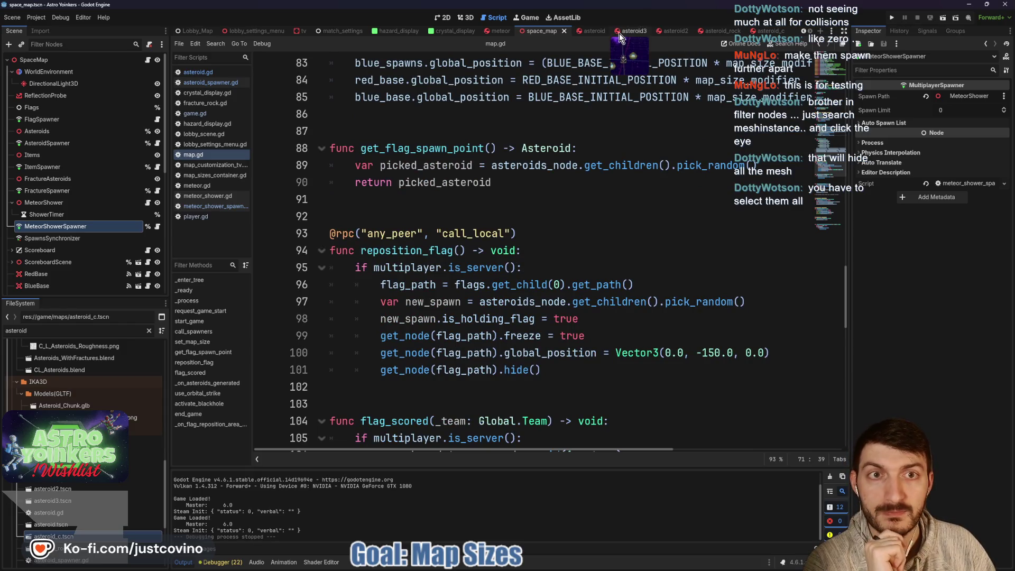
click(591, 31)
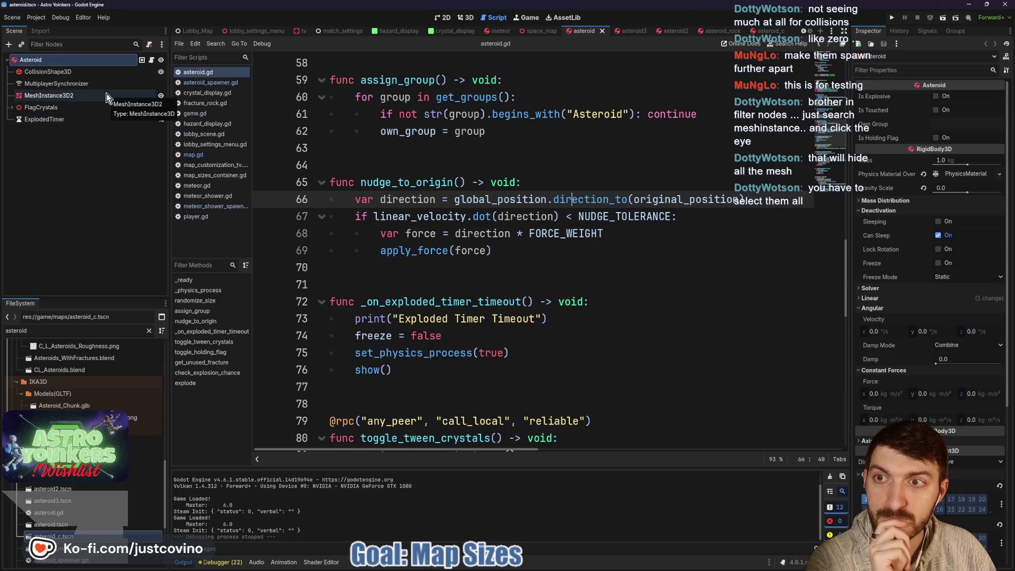
scroll(485, 211, up, 12)
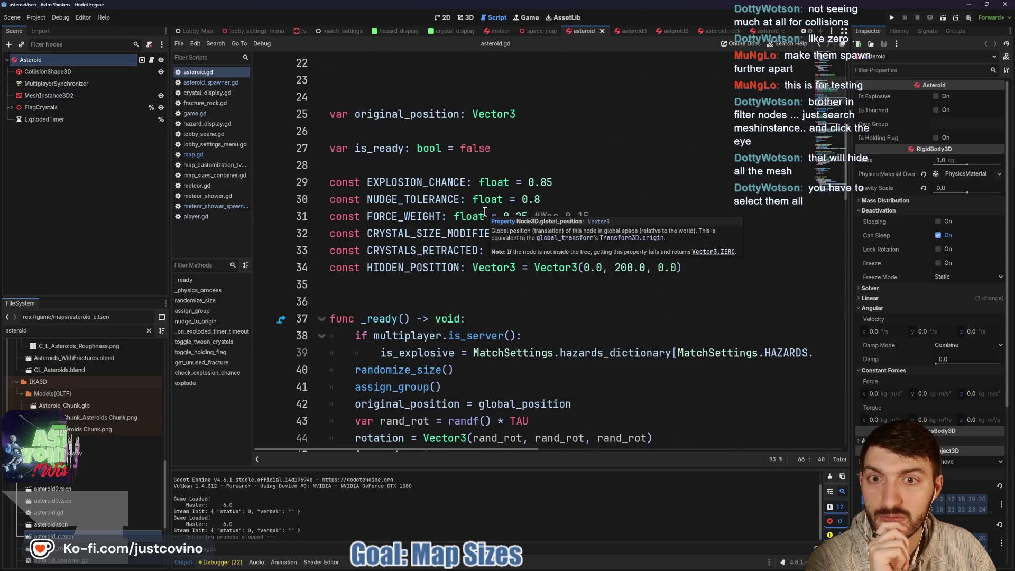
scroll(484, 212, up, 5)
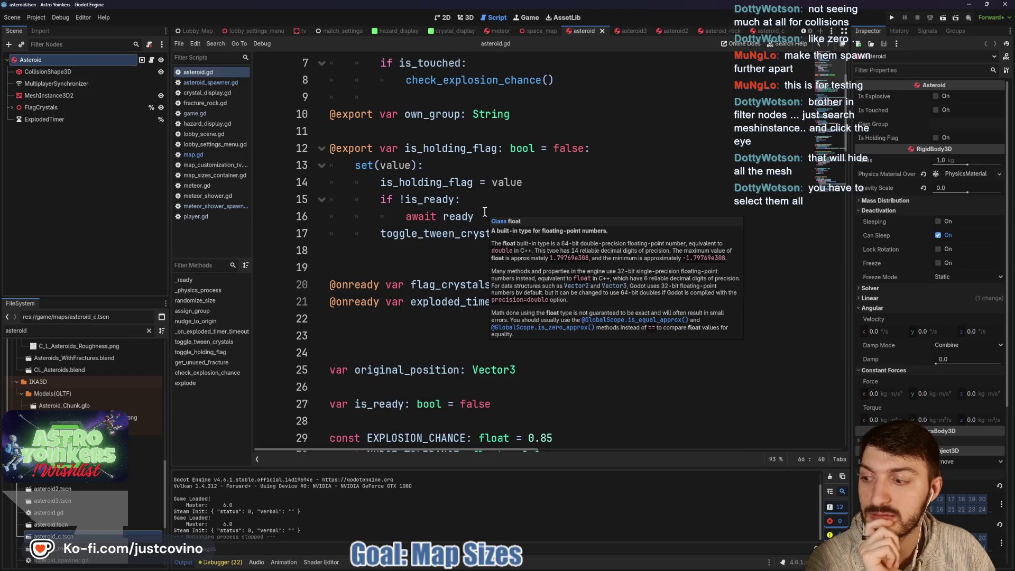
scroll(485, 212, up, 2)
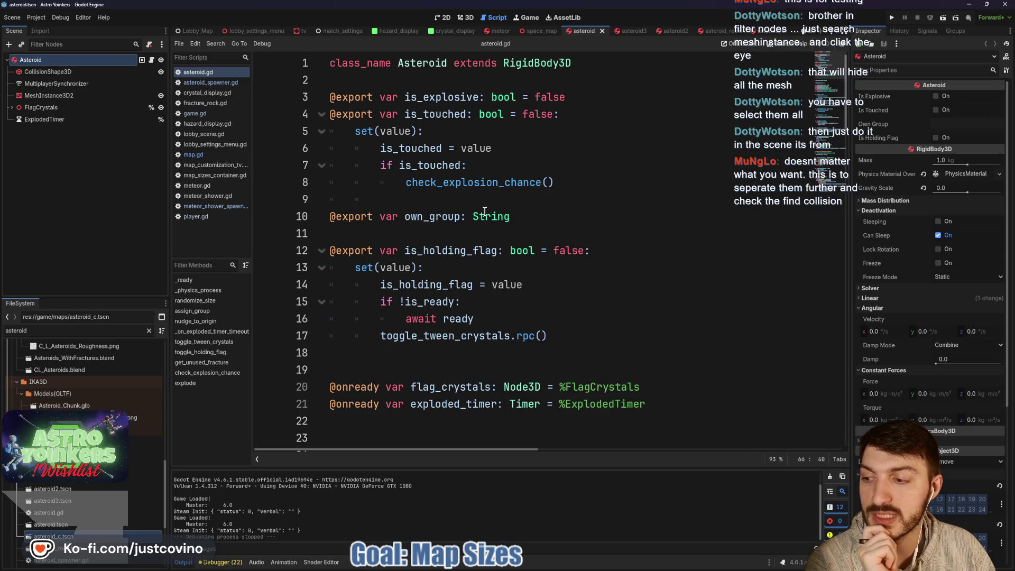
mouse_move(481, 211)
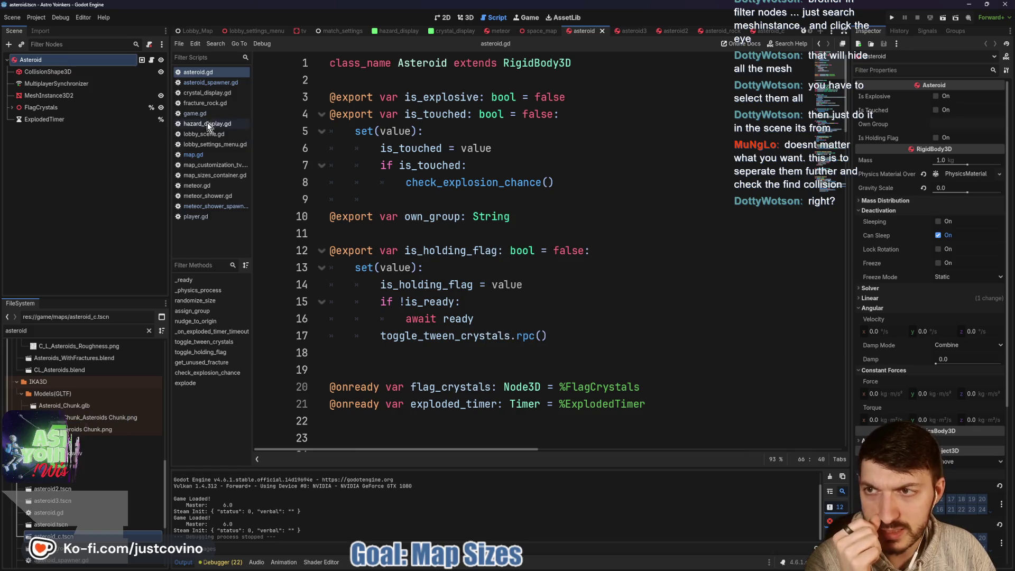
- Hide the asteroid meshes in the asteroid, asteroid3 and asteroid2 scenes
click(160, 95)
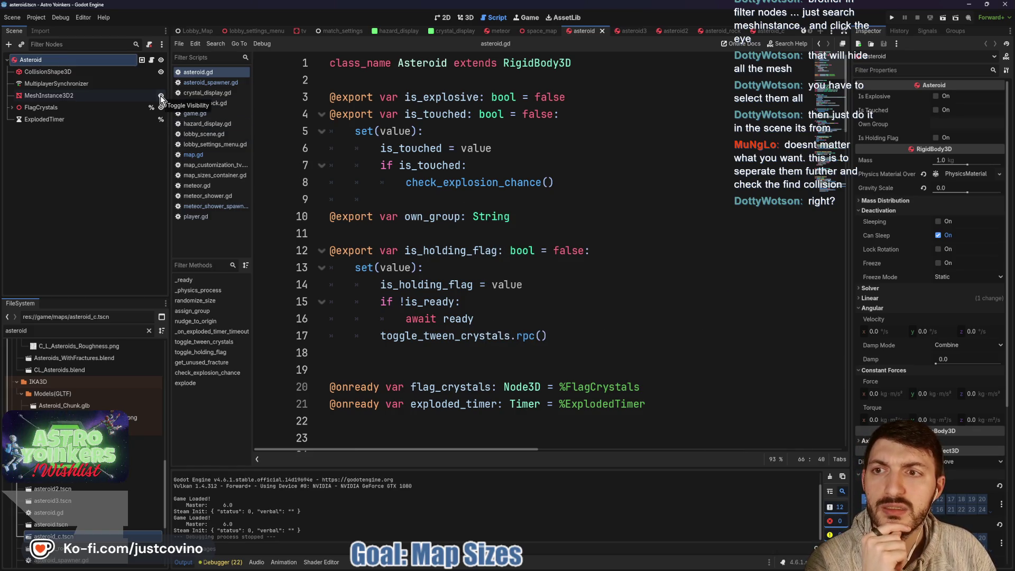
click(419, 212)
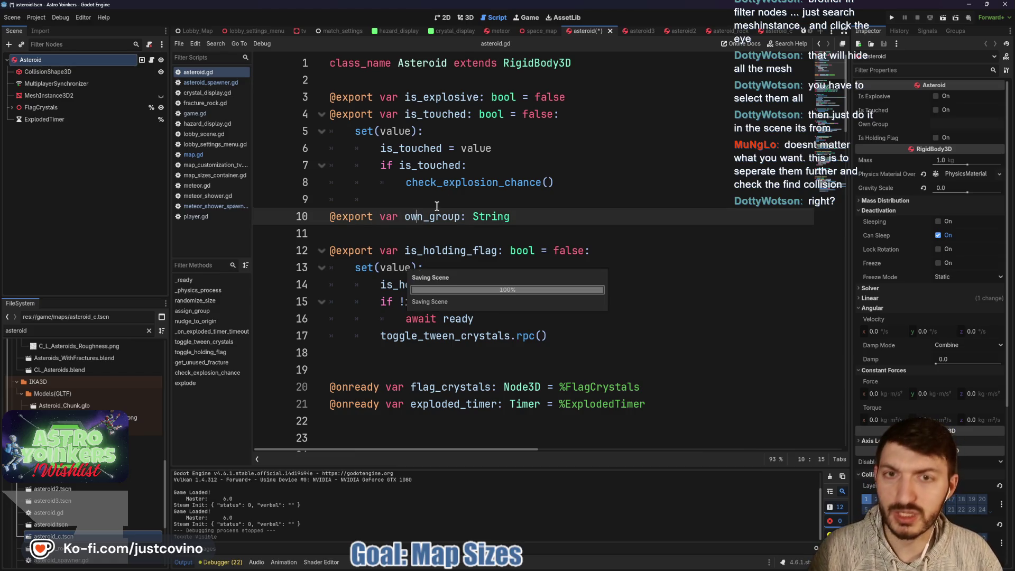
click(621, 31)
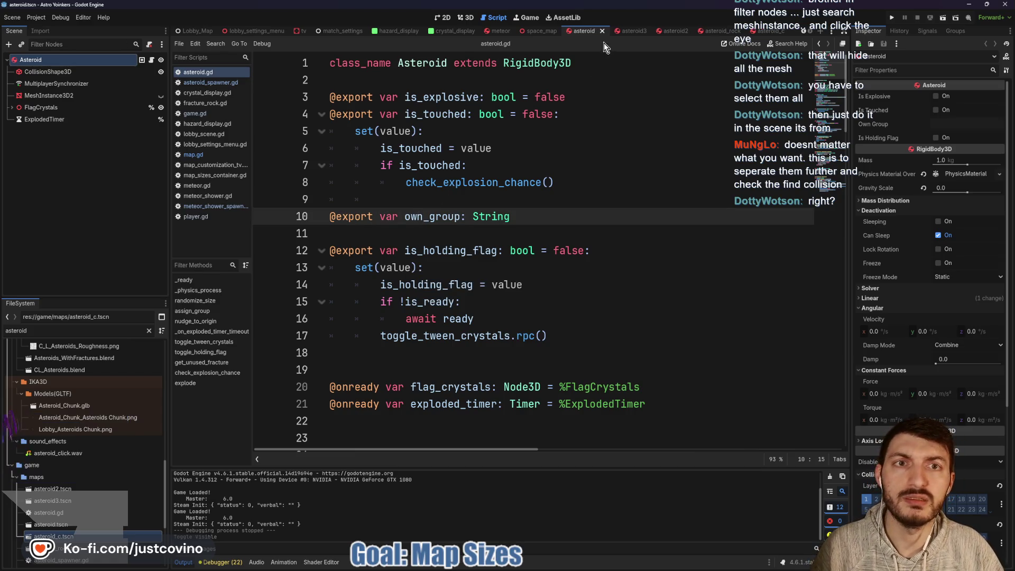
click(160, 96)
click(512, 164)
click(677, 31)
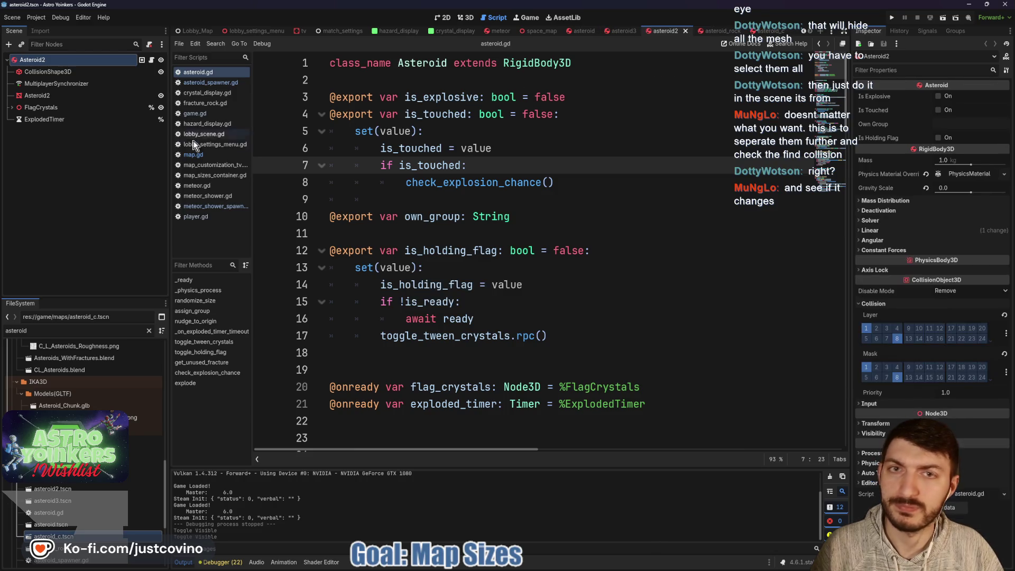
click(160, 96)
click(528, 199)
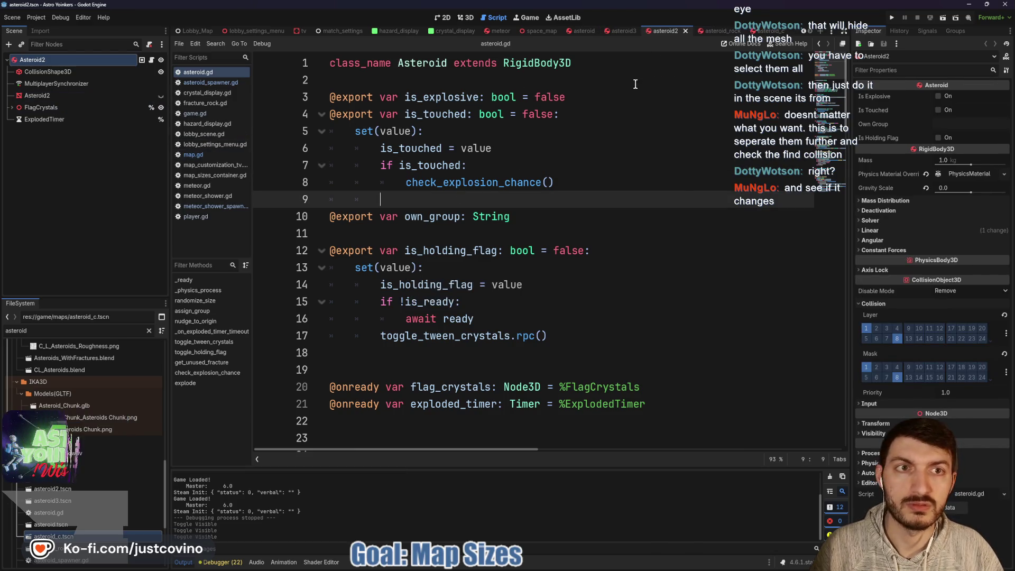
- Hide the Asteroid mesh in asteroid_rock and the Donut_Asteroid mesh in asteroid_c
click(711, 31)
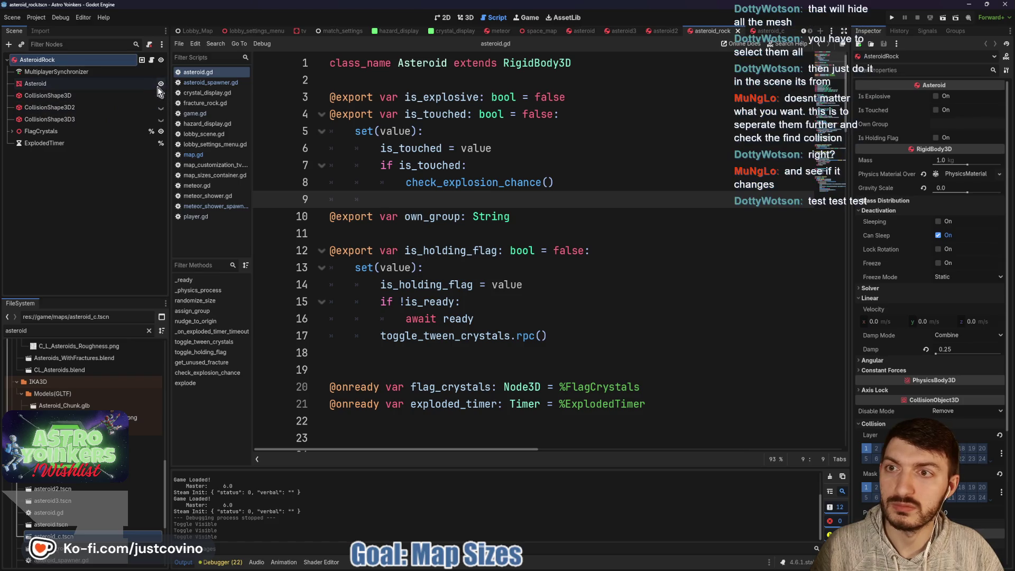
click(160, 83)
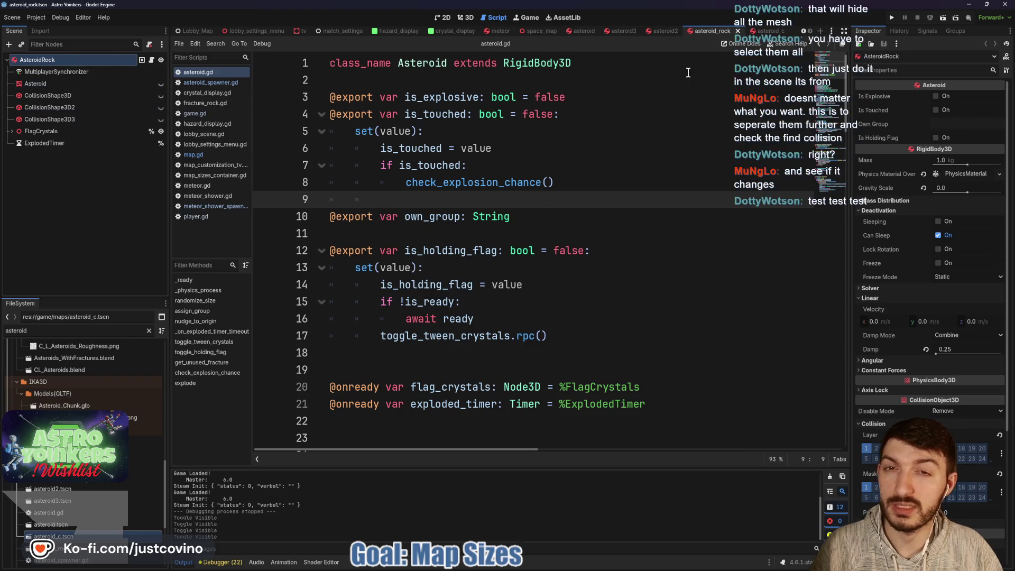
click(760, 30)
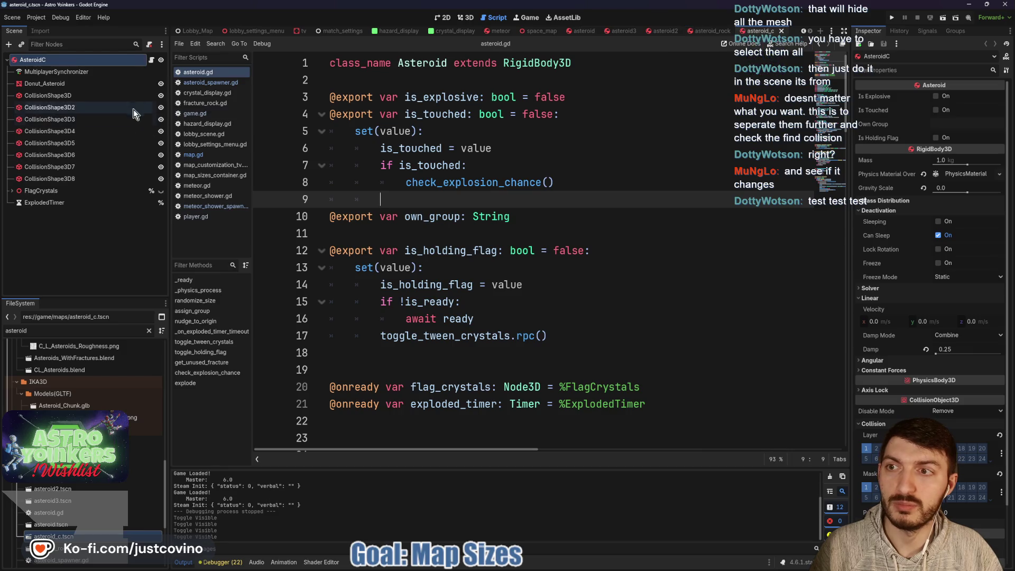
click(161, 84)
click(479, 166)
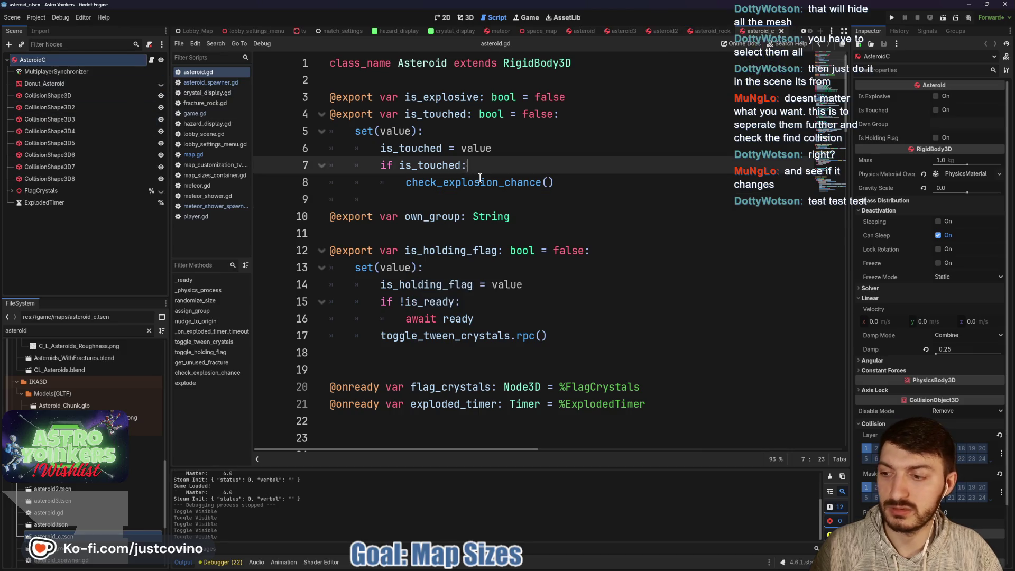
- Launch two instances with F5, host a lobby in the left window and join it from the right
key(F5)
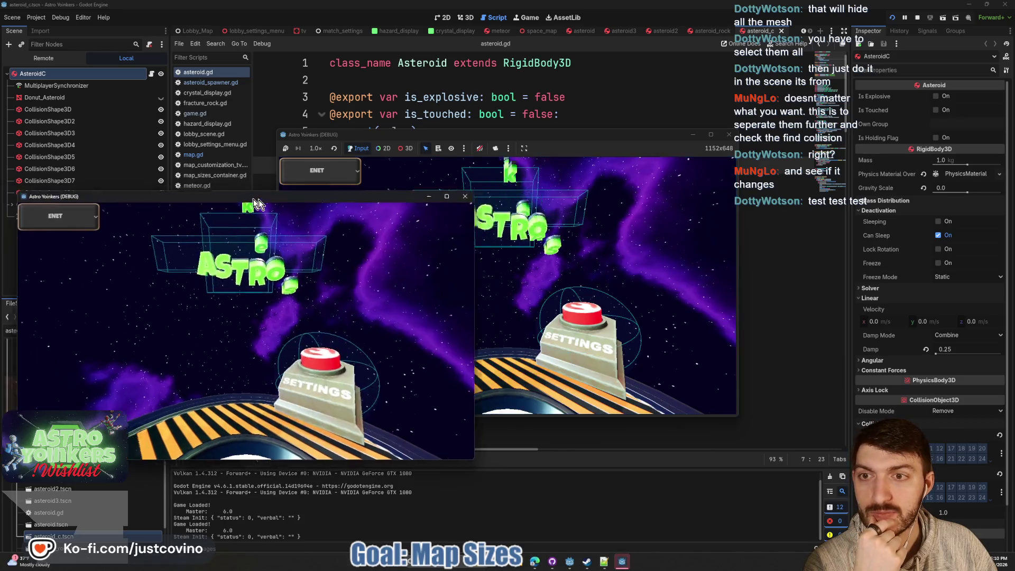
mouse_move(227, 193)
mouse_down()
mouse_move(581, 151)
mouse_move(310, 137)
mouse_up()
click(126, 234)
click(275, 294)
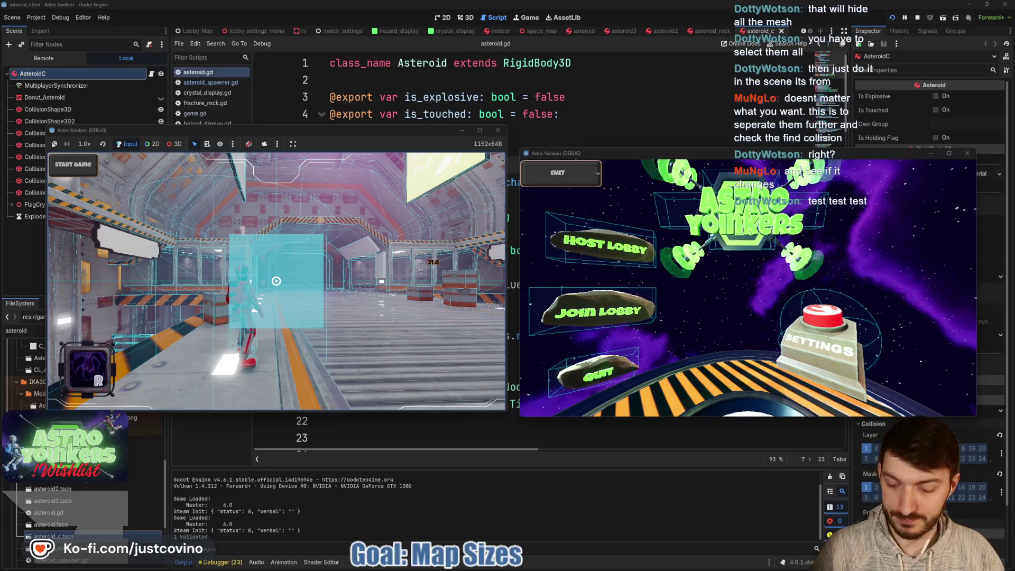
click(606, 313)
click(754, 211)
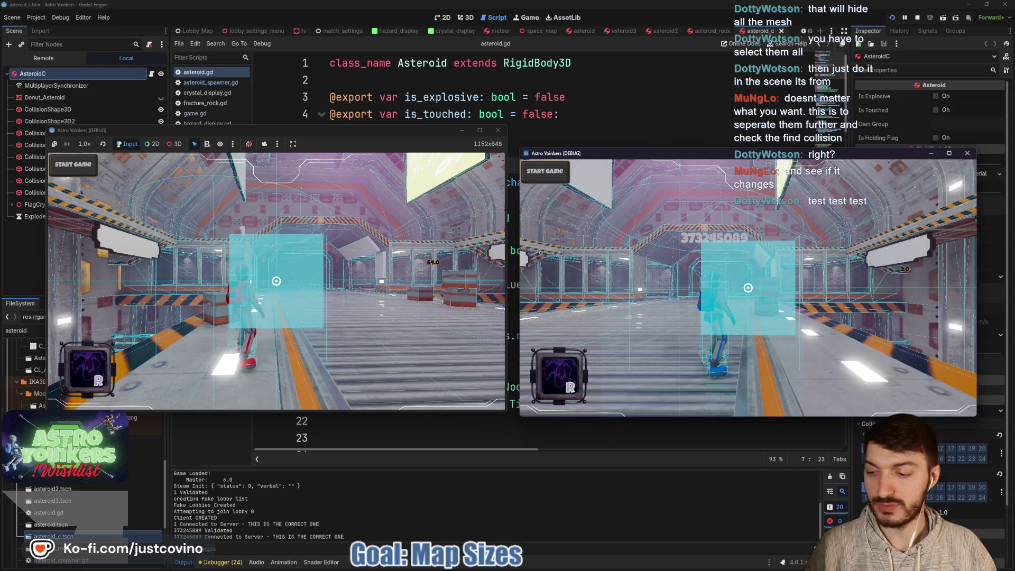
- Review the Profiler's Physics 3D timings including Find Collisions, then bring the game window back to front
click(222, 562)
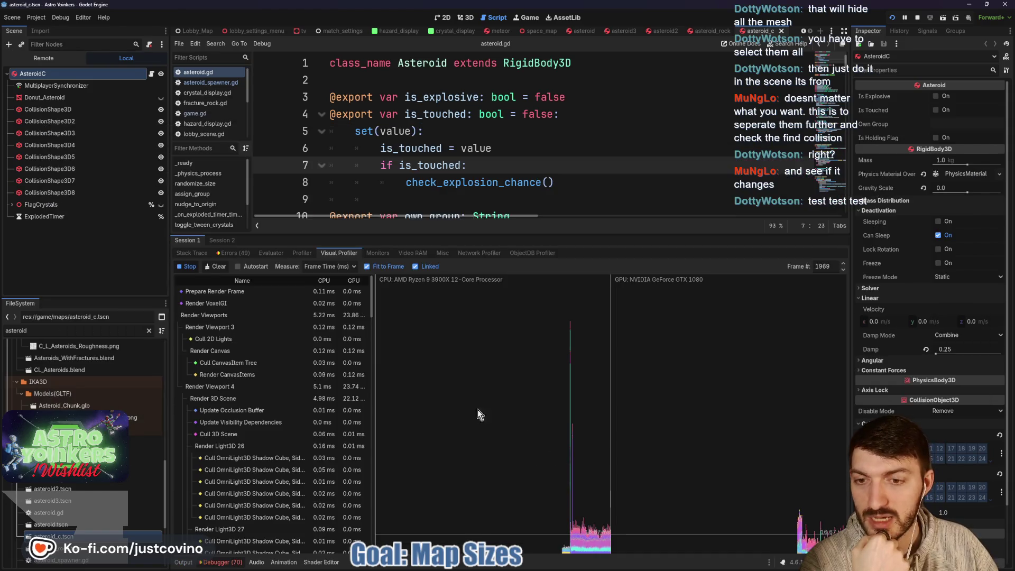
click(302, 252)
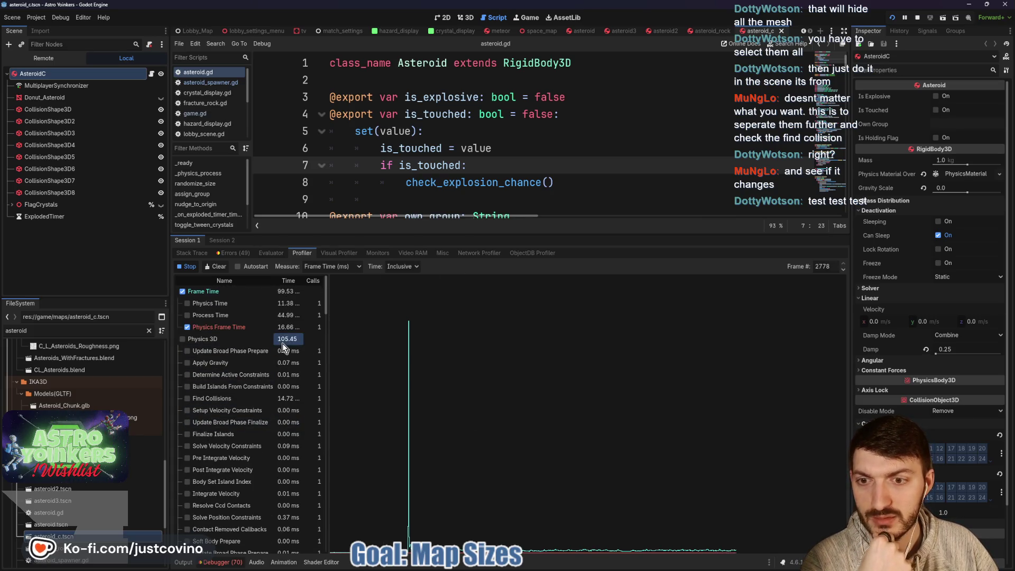
scroll(267, 370, down, 2)
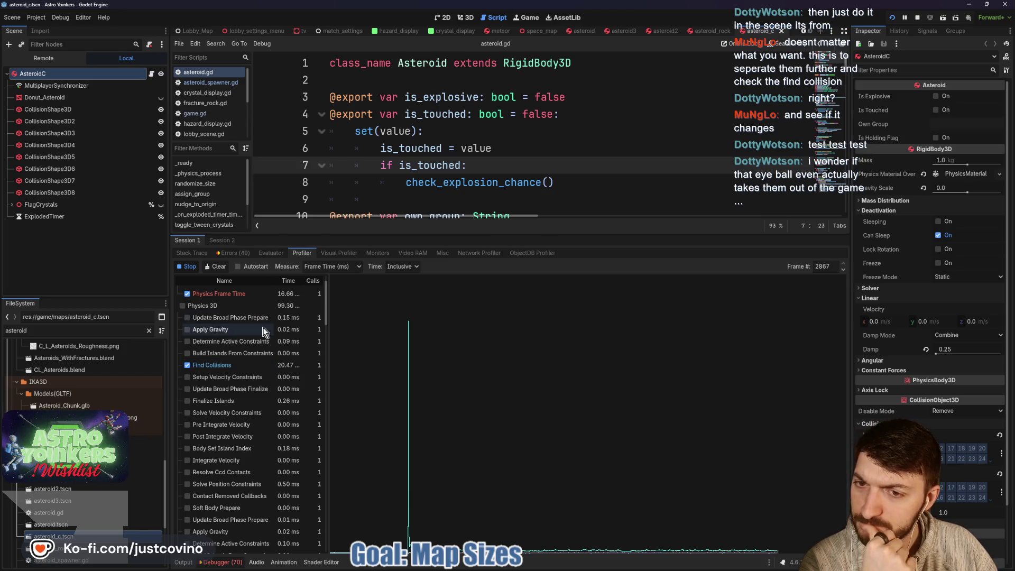
scroll(287, 371, down, 5)
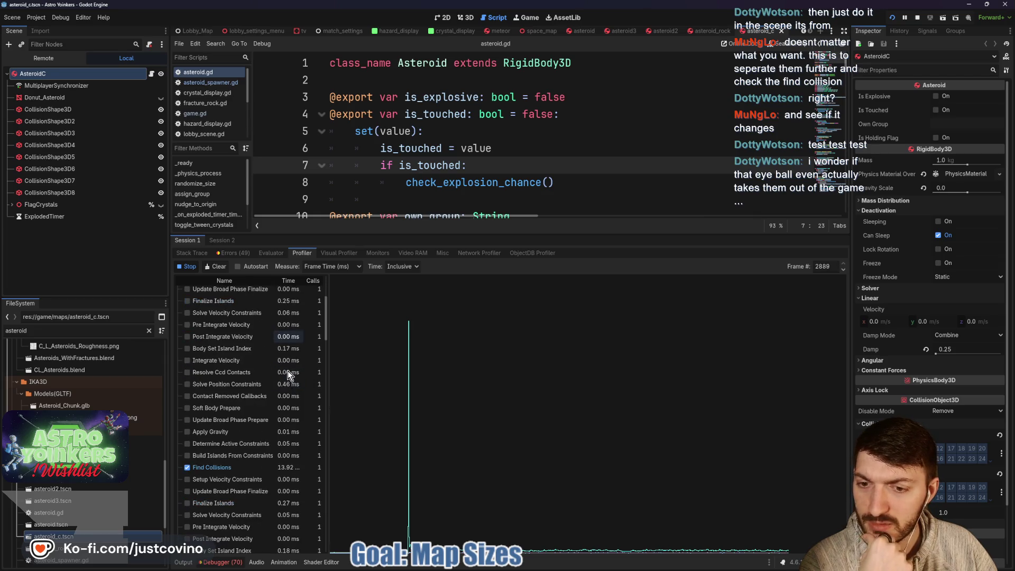
scroll(288, 369, down, 2)
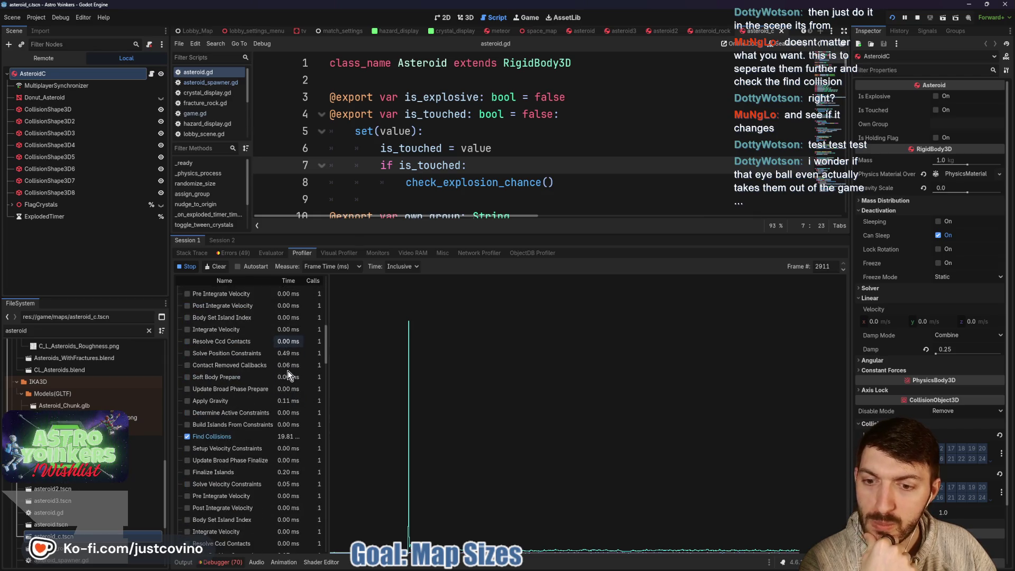
scroll(288, 370, down, 3)
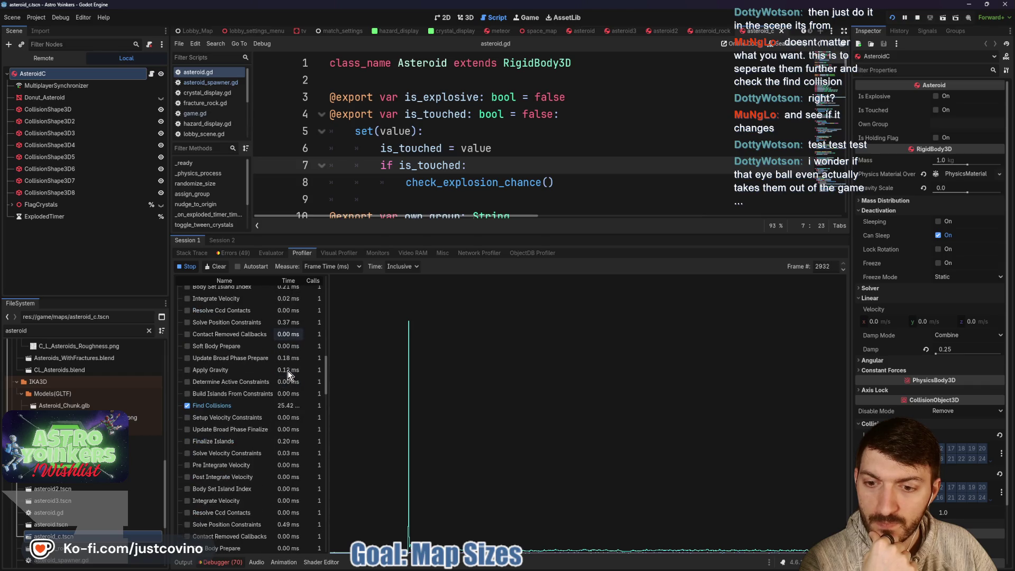
scroll(288, 370, down, 2)
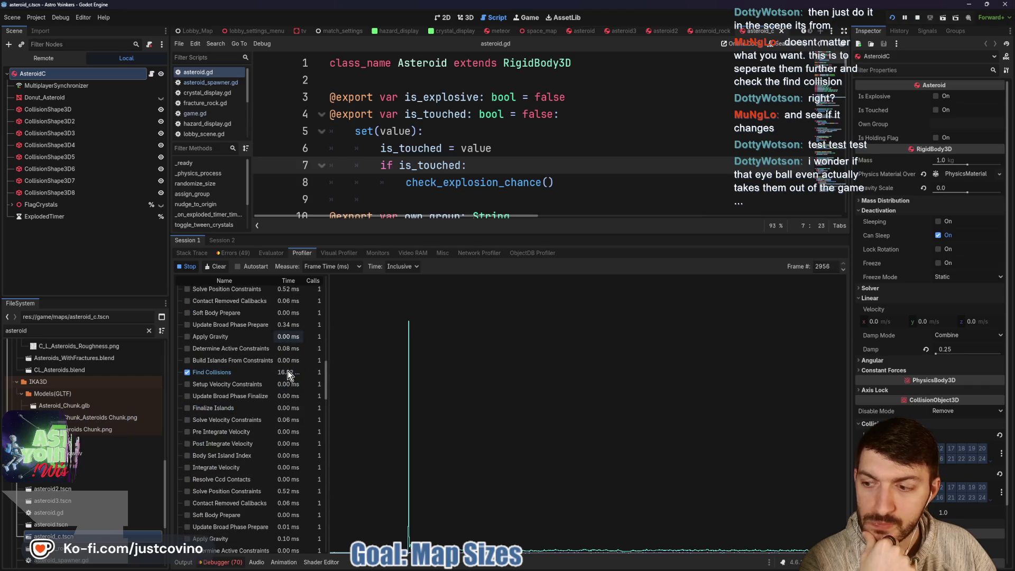
scroll(287, 370, down, 3)
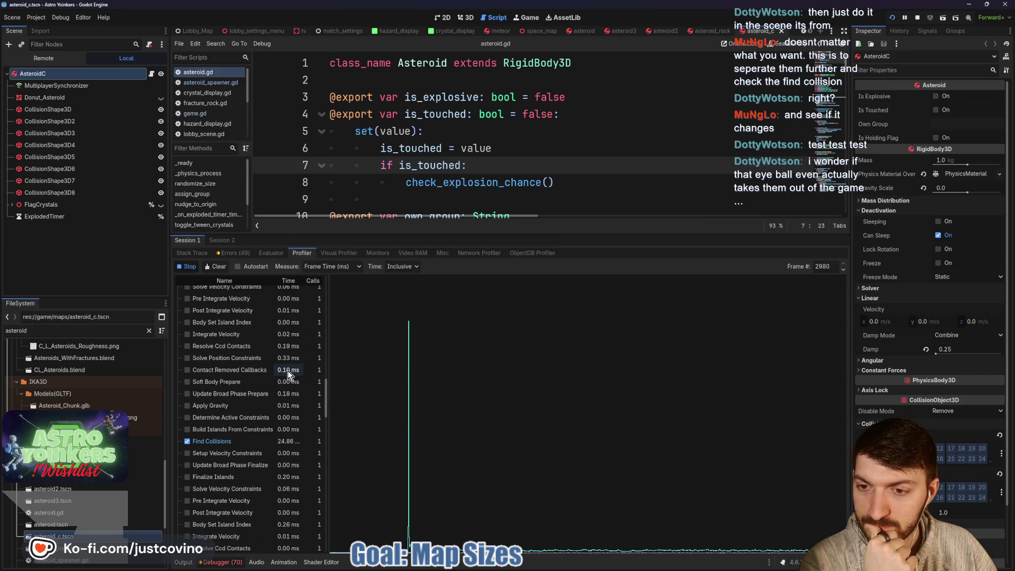
scroll(287, 381, up, 5)
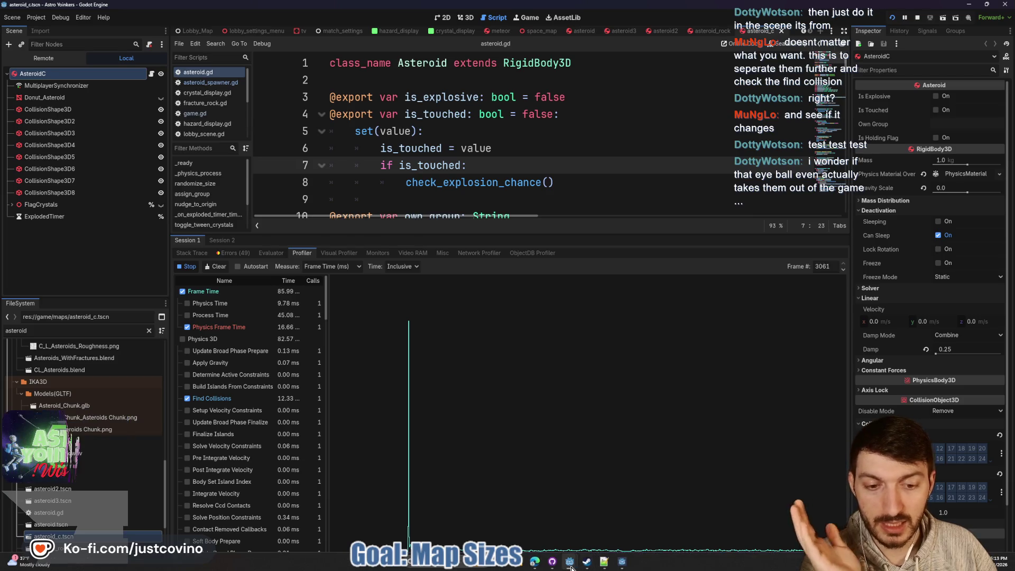
mouse_move(570, 561)
click(601, 523)
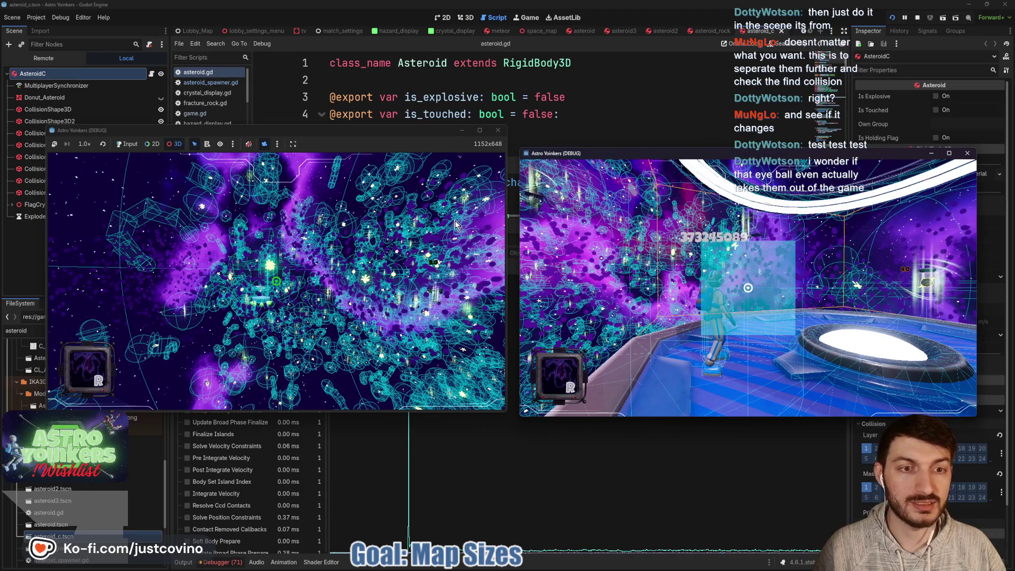
- Pick and deselect a mesh in the running game, zoom the view, then stop both game instances
click(316, 248)
click(302, 216)
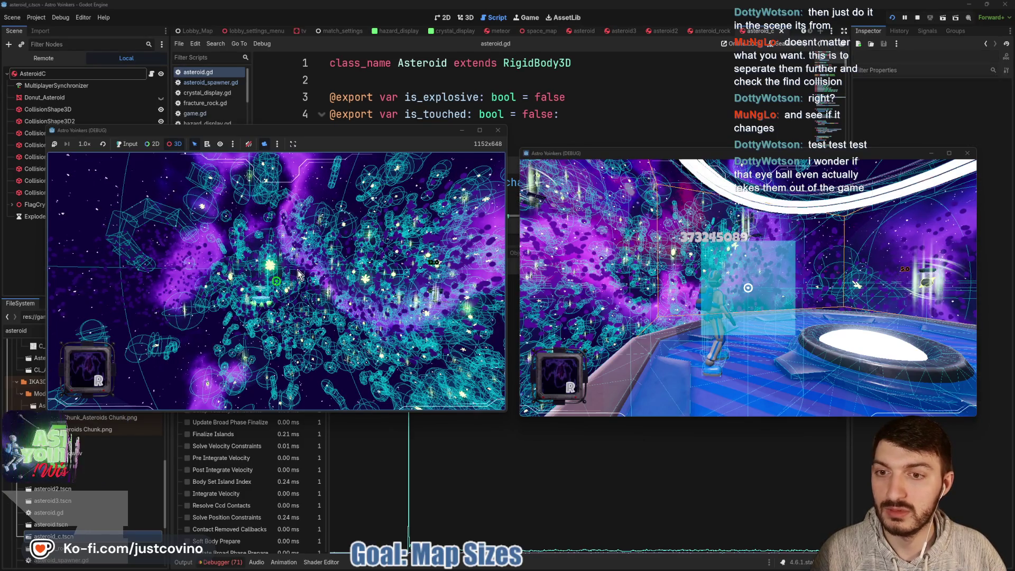
scroll(215, 329, up, 3)
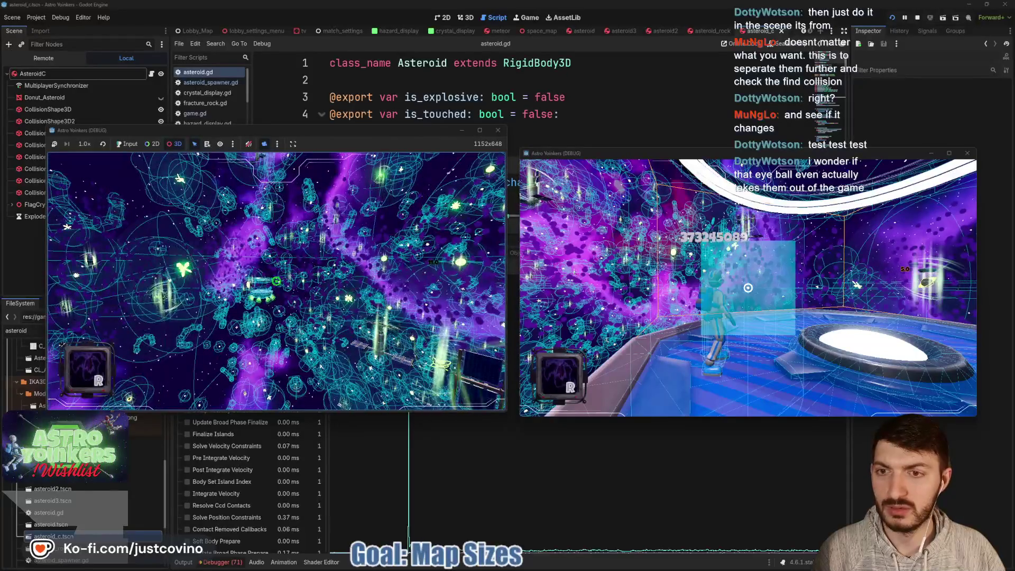
click(918, 18)
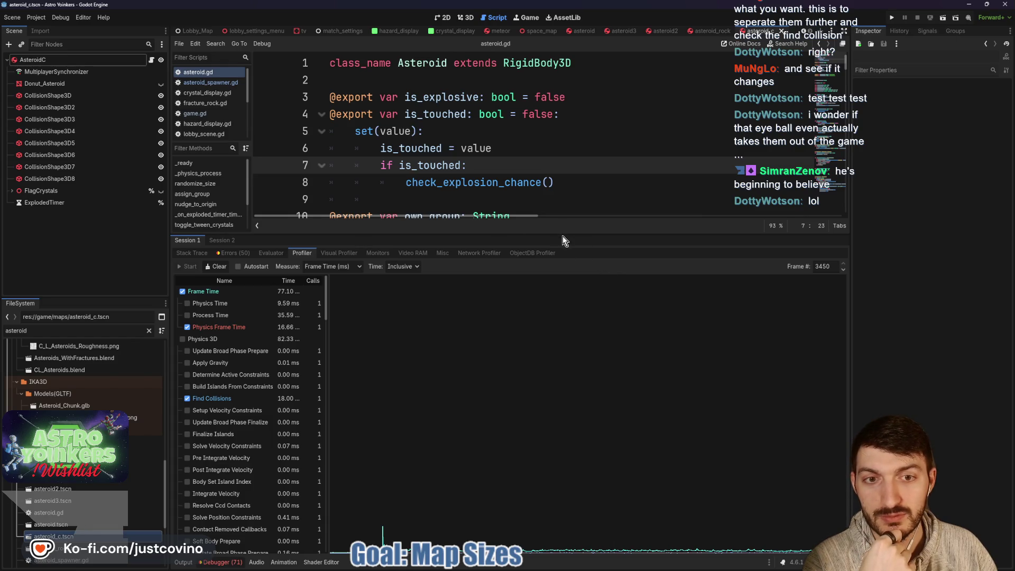
- Enlarge the script editor, place the cursor on line 18, and select CollisionShape3D in the Scene tree
drag(563, 233, 565, 444)
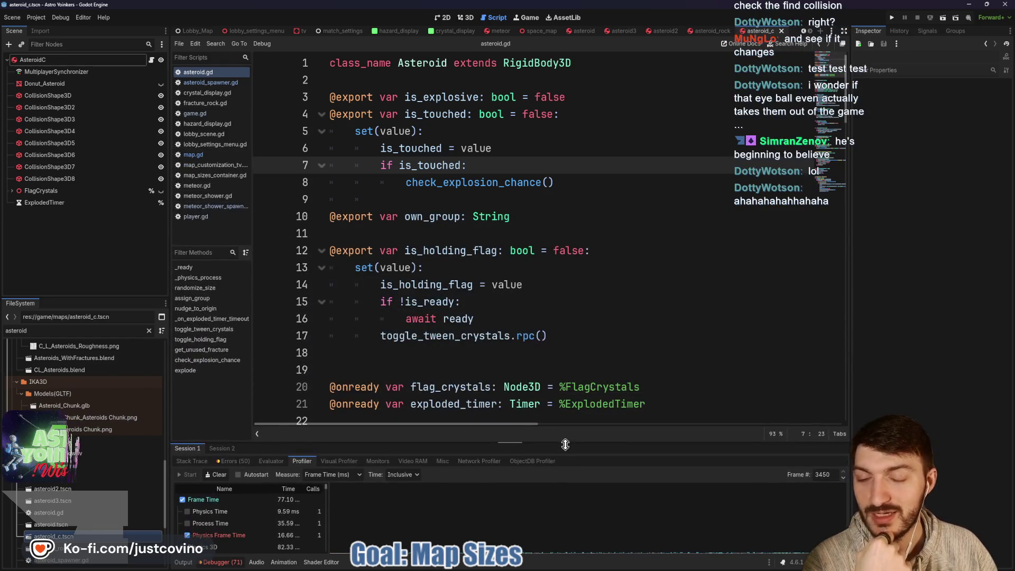
click(492, 354)
scroll(491, 362, down, 6)
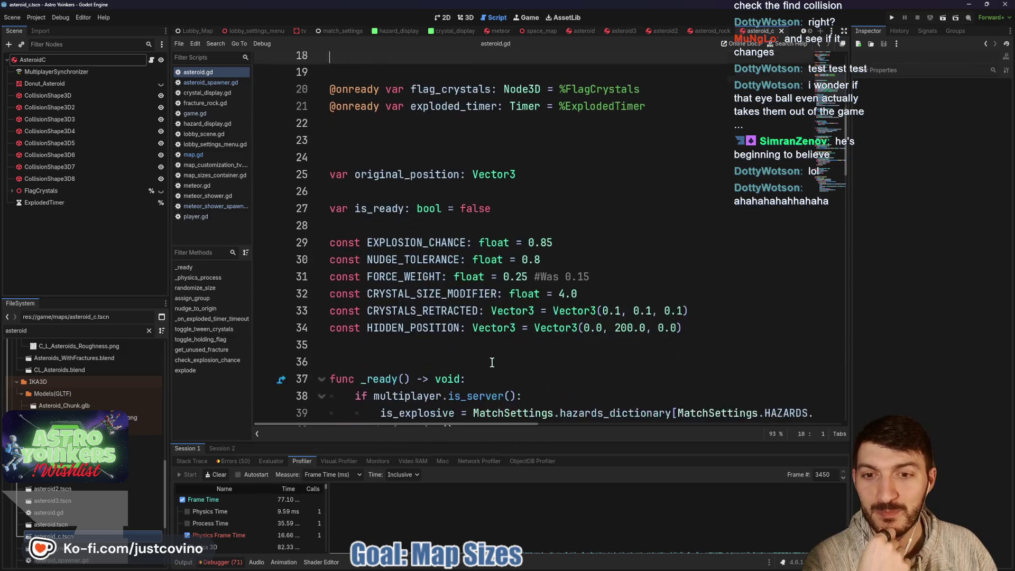
scroll(492, 362, up, 3)
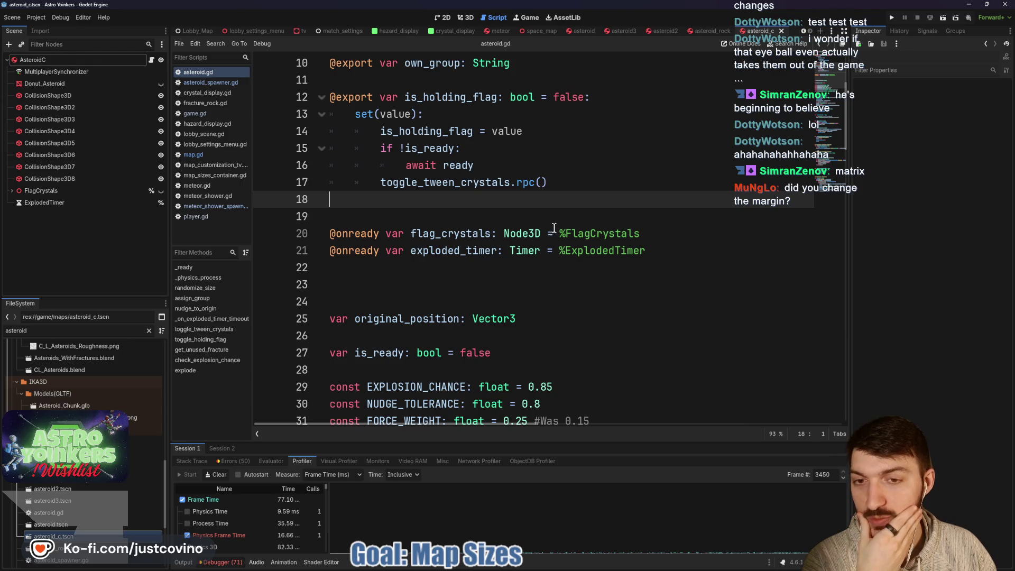
click(80, 100)
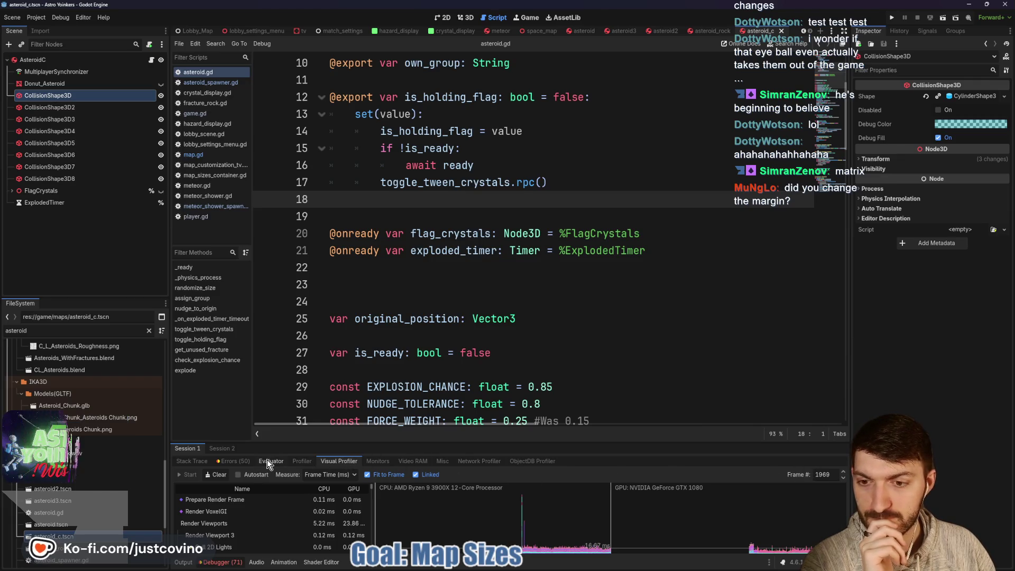
- Show the Debugger's Errors list and expand the CylinderShape3D to reveal its 0.04 m Margin
click(236, 461)
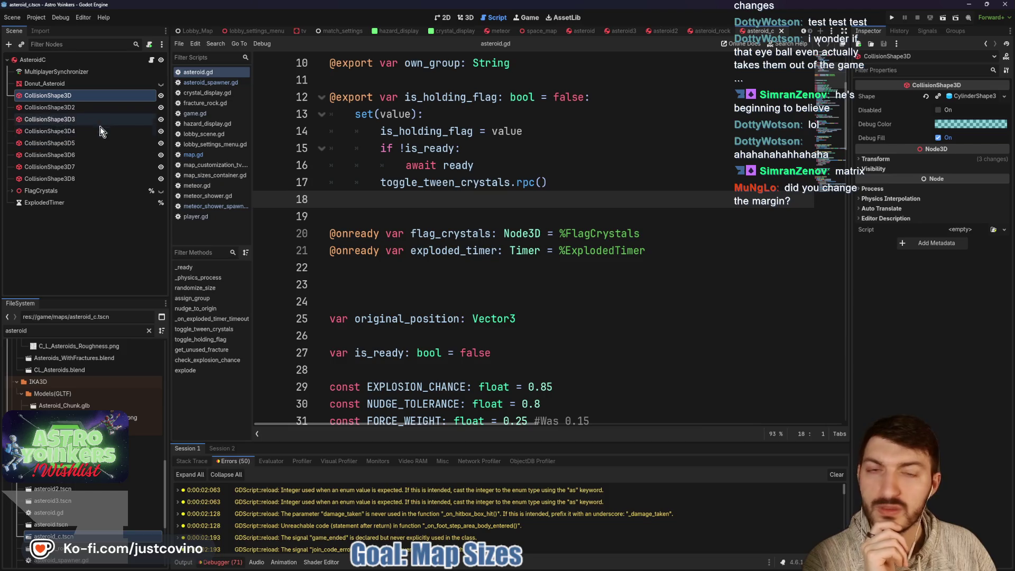
click(960, 96)
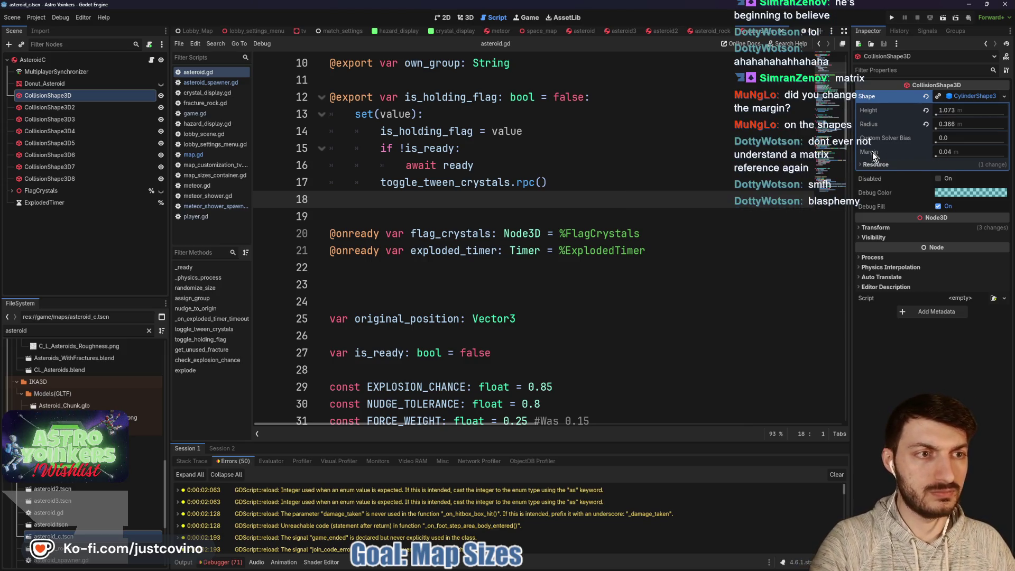
- Check AsteroidC's collision layers, then select Donut_Asteroid and the first CollisionShape3D cylinder (Margin 0.04)
mouse_move(874, 155)
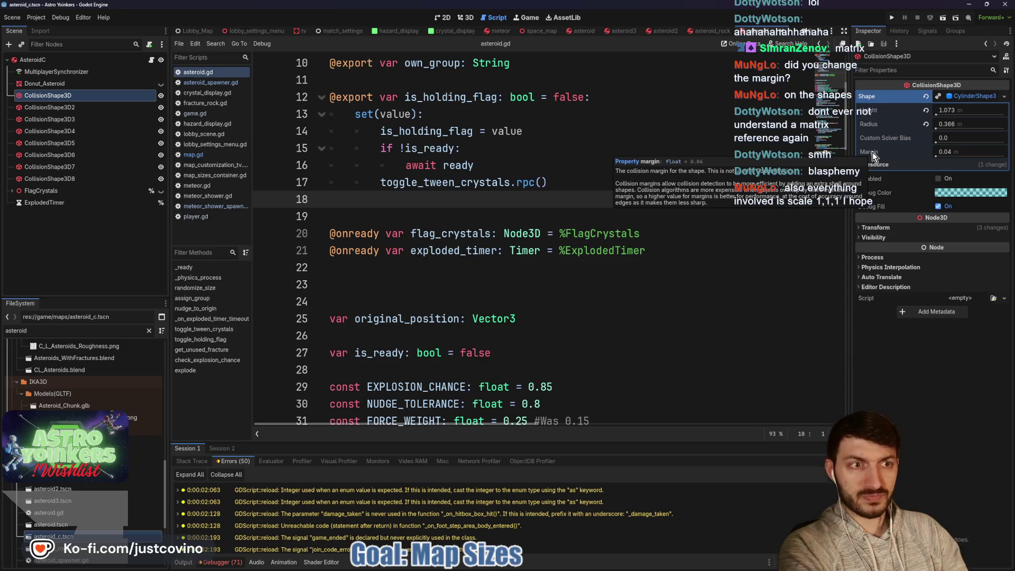
click(62, 62)
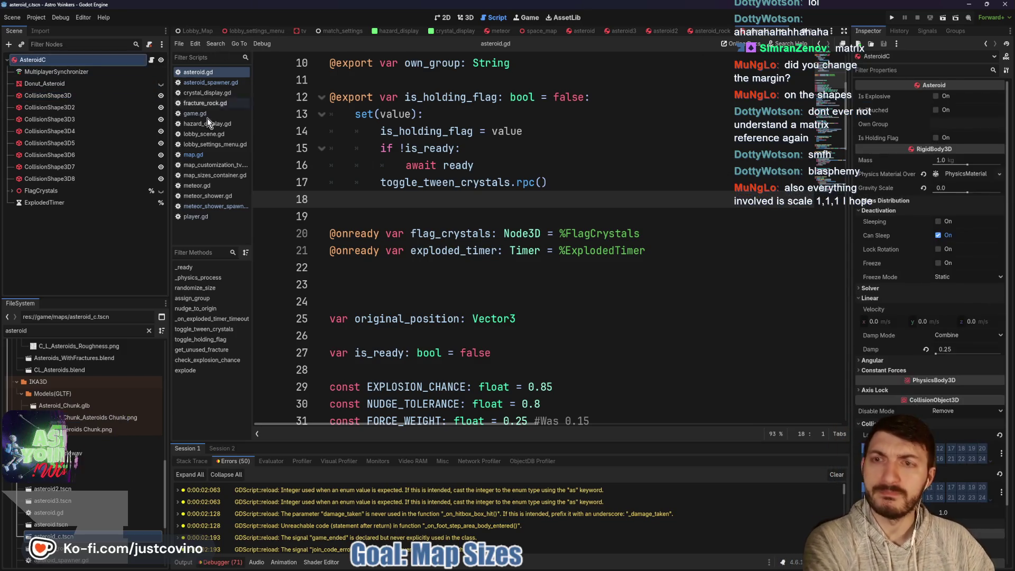
click(909, 359)
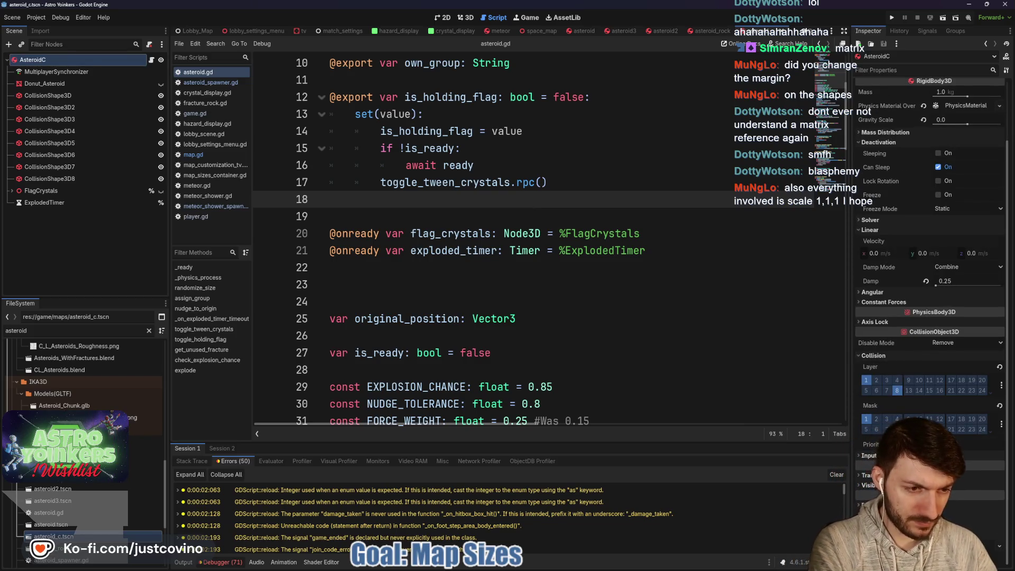
scroll(902, 366, down, 4)
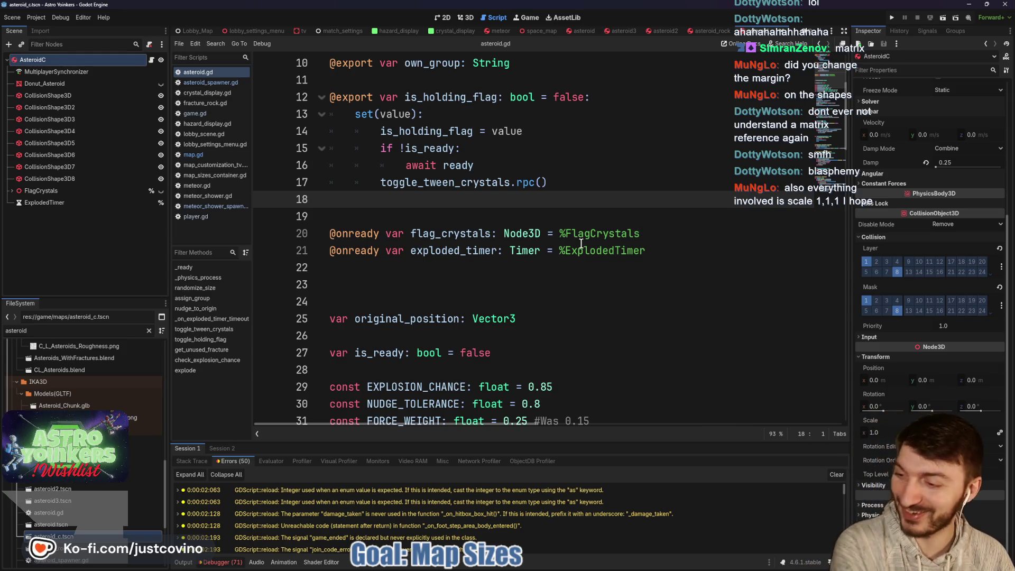
scroll(933, 176, up, 5)
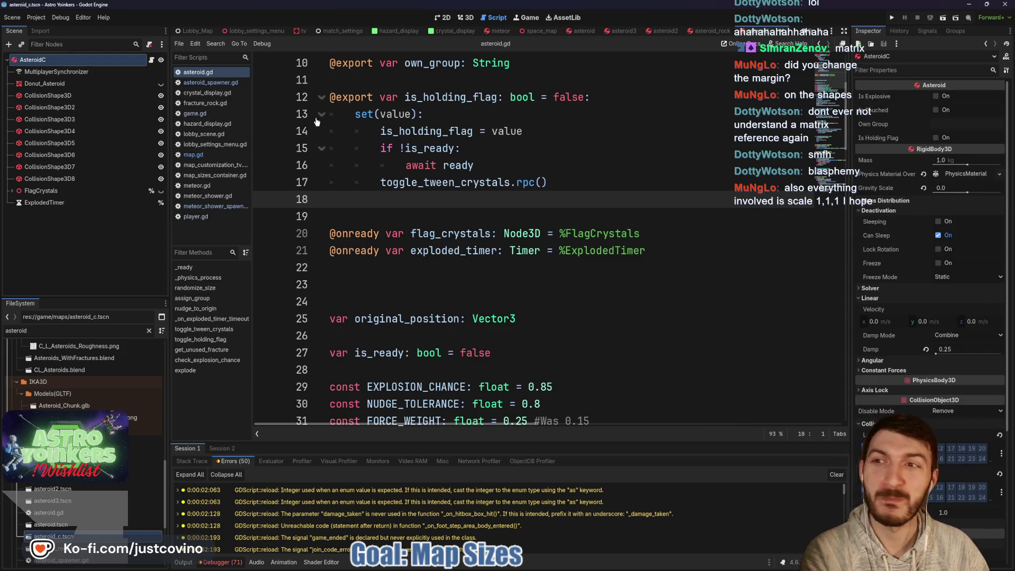
click(58, 84)
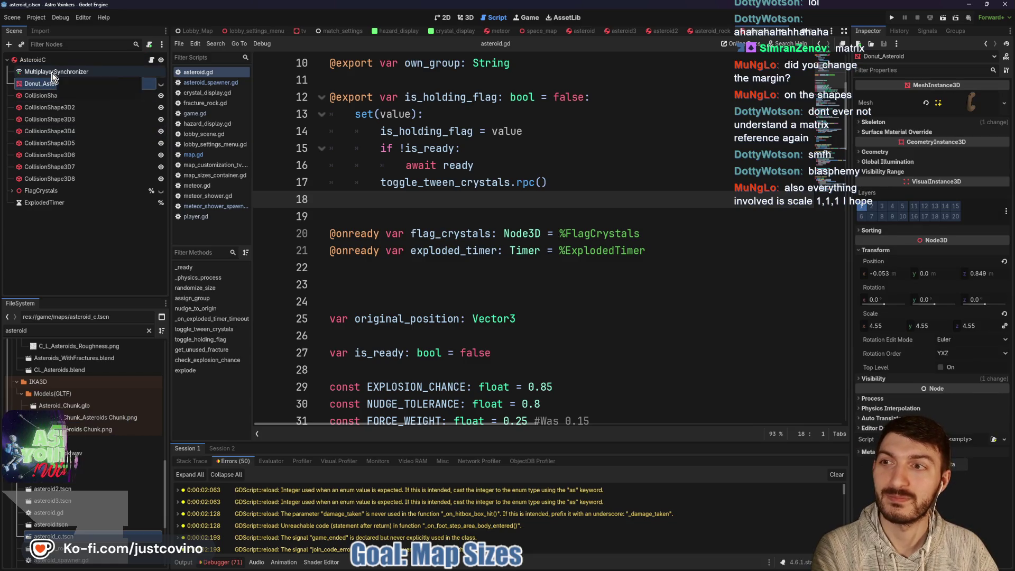
click(53, 96)
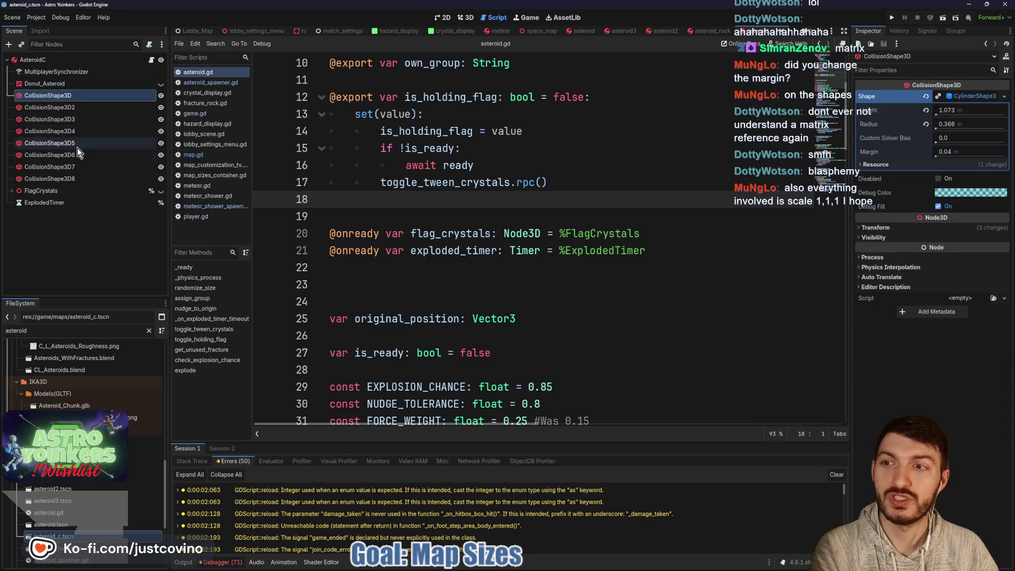
- Select CollisionShape3D through CollisionShape3D8 together and open their shared cylinder Margin field (0.04)
shift+click(61, 180)
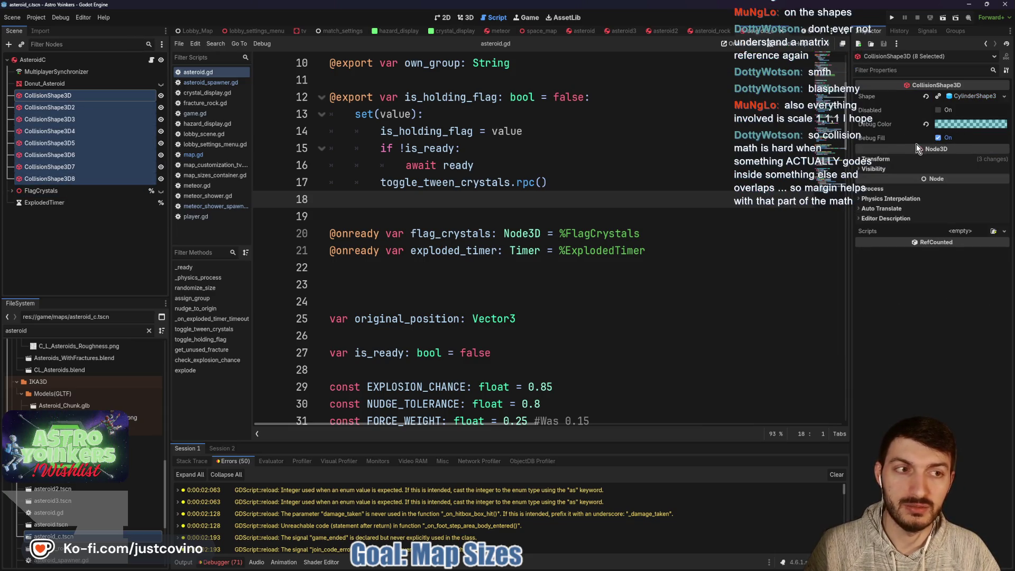
click(965, 96)
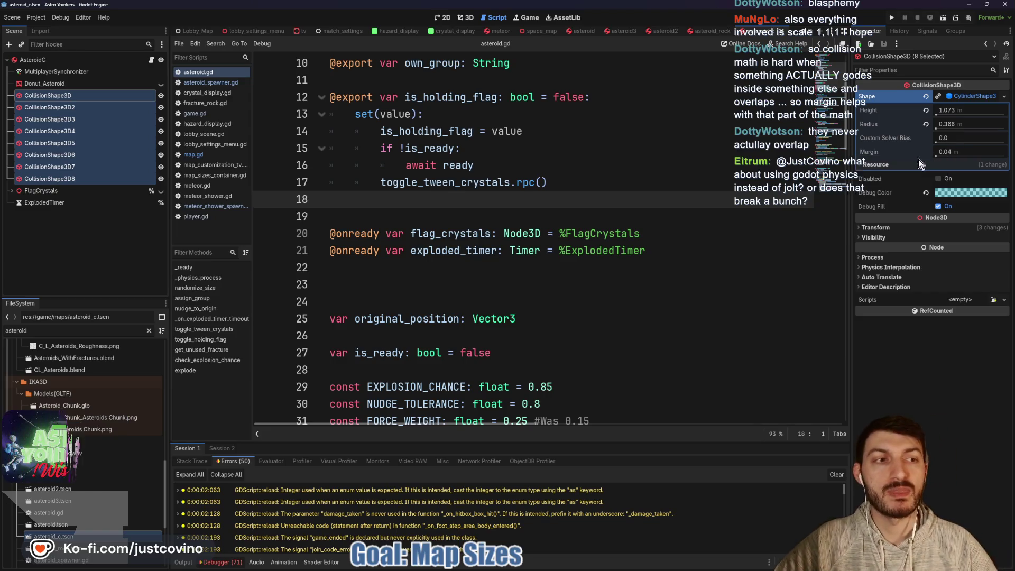
mouse_move(877, 155)
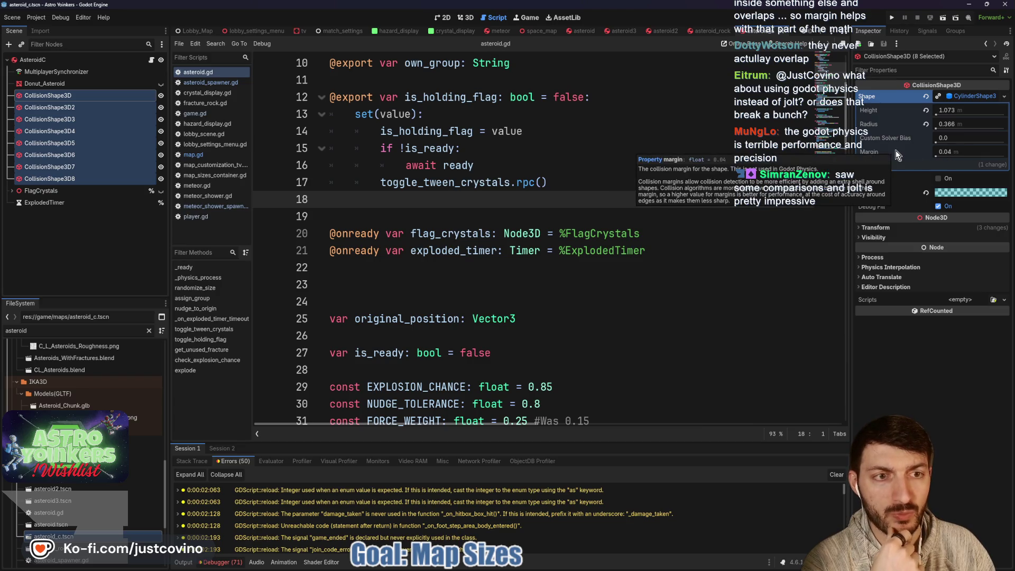
click(954, 151)
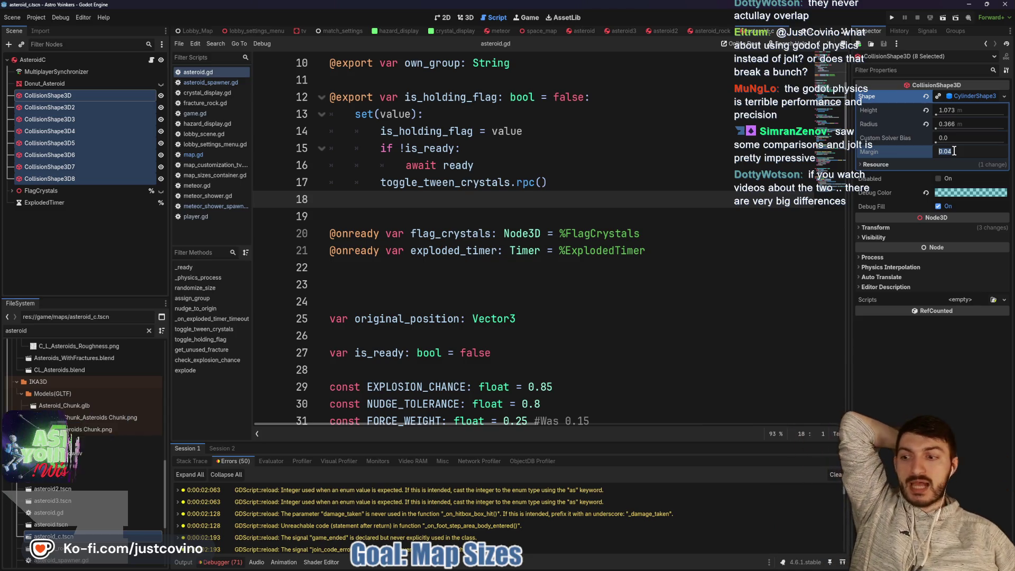
mouse_move(912, 152)
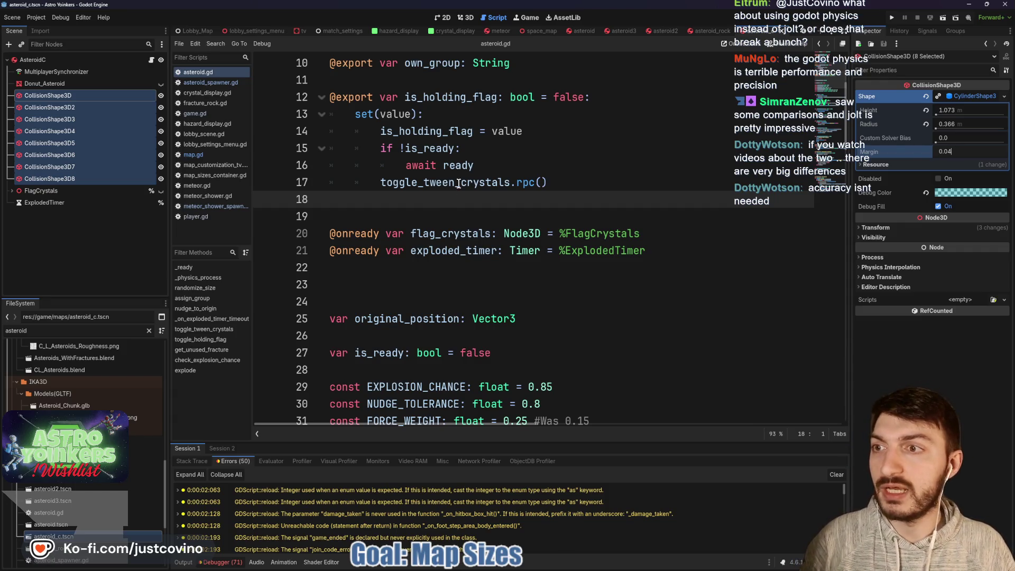
- Set the Margin of asteroid_c's CollisionShape3D, CollisionShape3D2 and CollisionShape3D3 to 0.1
click(529, 173)
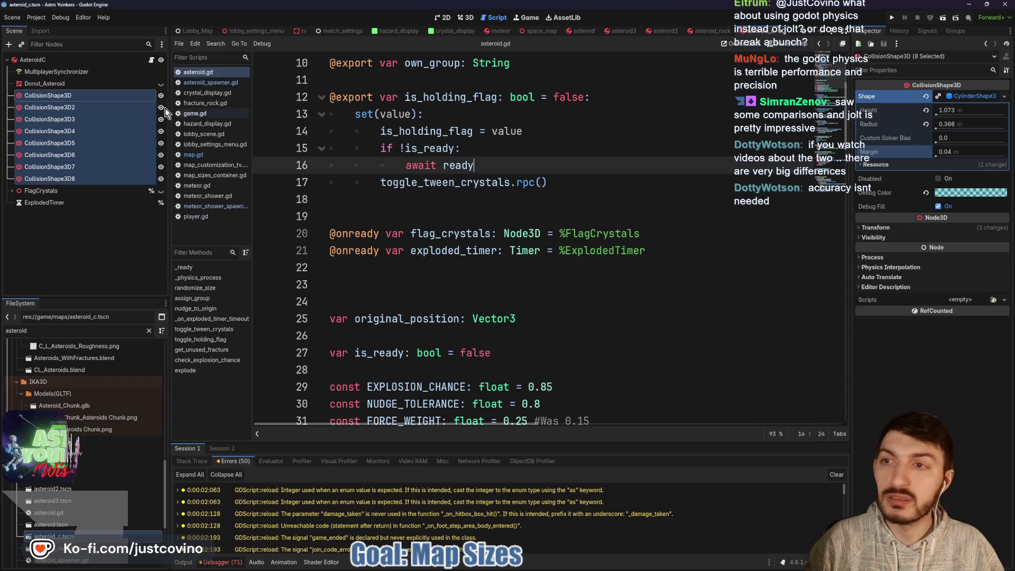
click(64, 96)
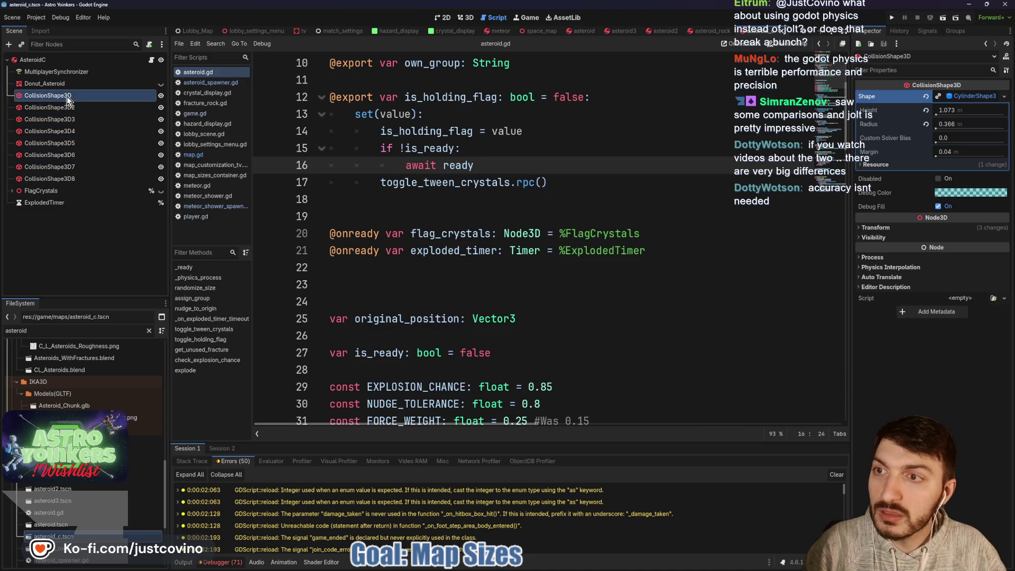
click(958, 151)
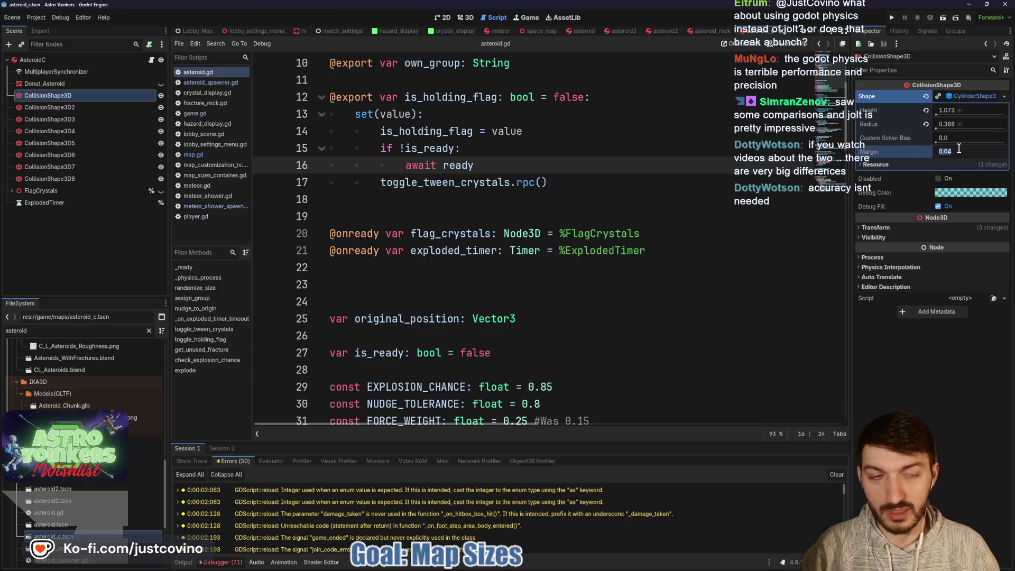
text(0.1)
click(453, 148)
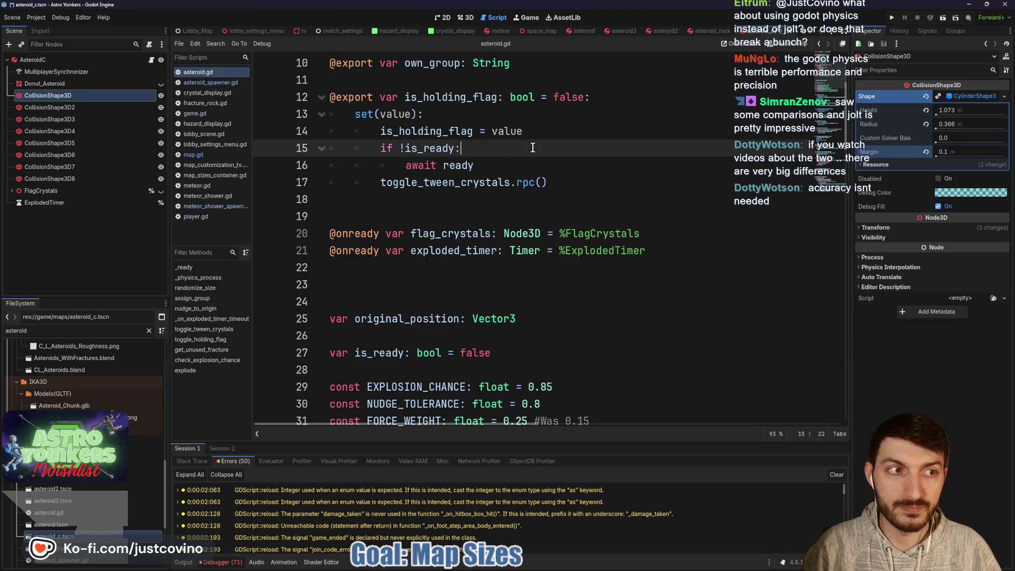
click(121, 107)
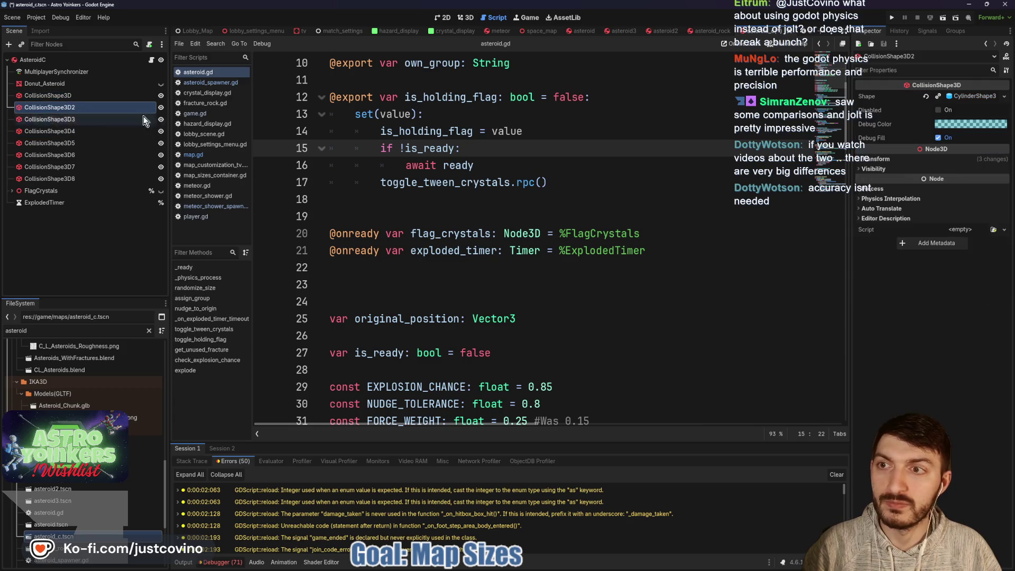
click(975, 96)
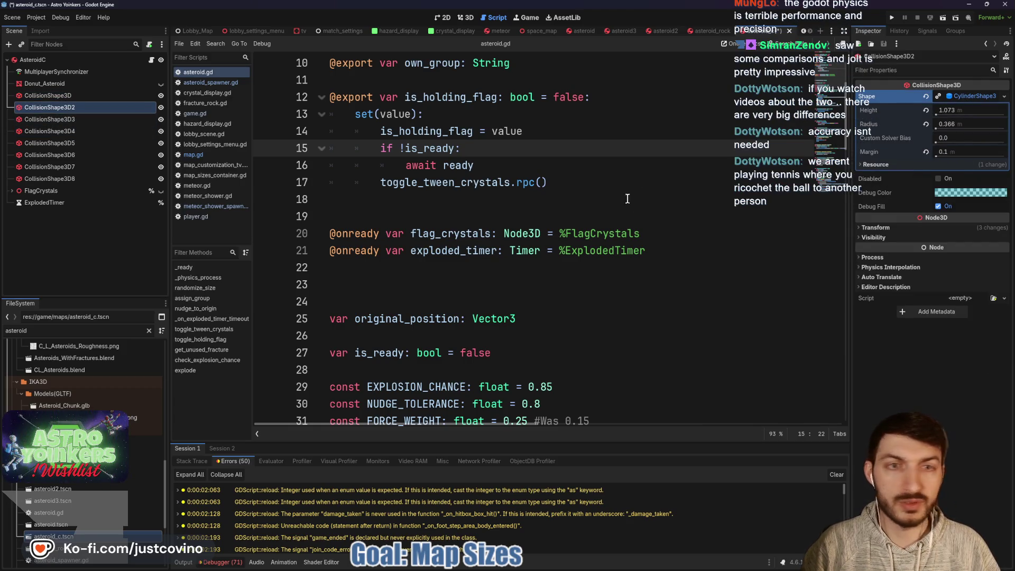
click(84, 119)
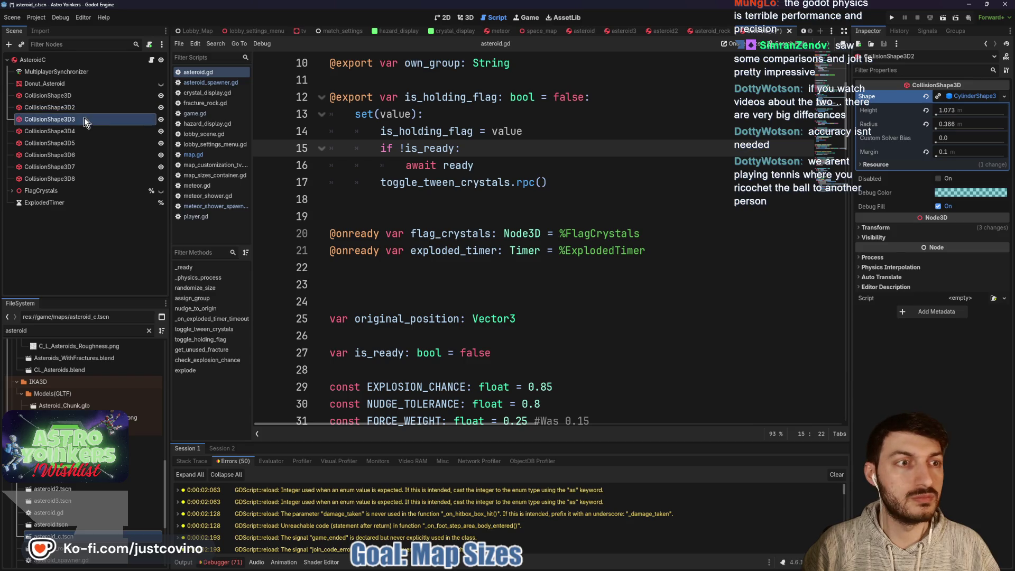
click(967, 96)
click(960, 151)
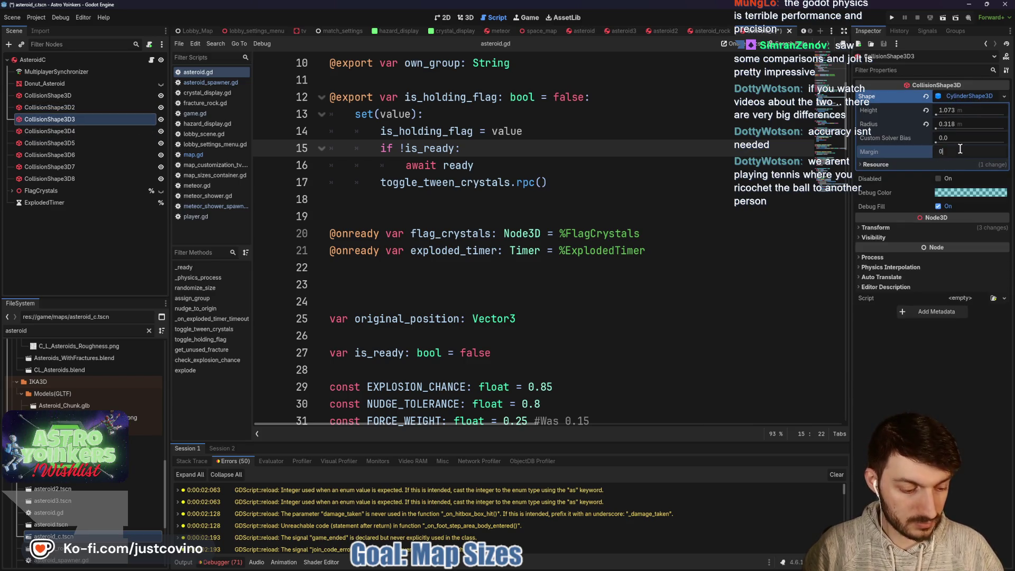
- Set the cylinder Margin of CollisionShape3D4 and CollisionShape3D5 to 0.1
click(79, 131)
click(951, 96)
click(958, 151)
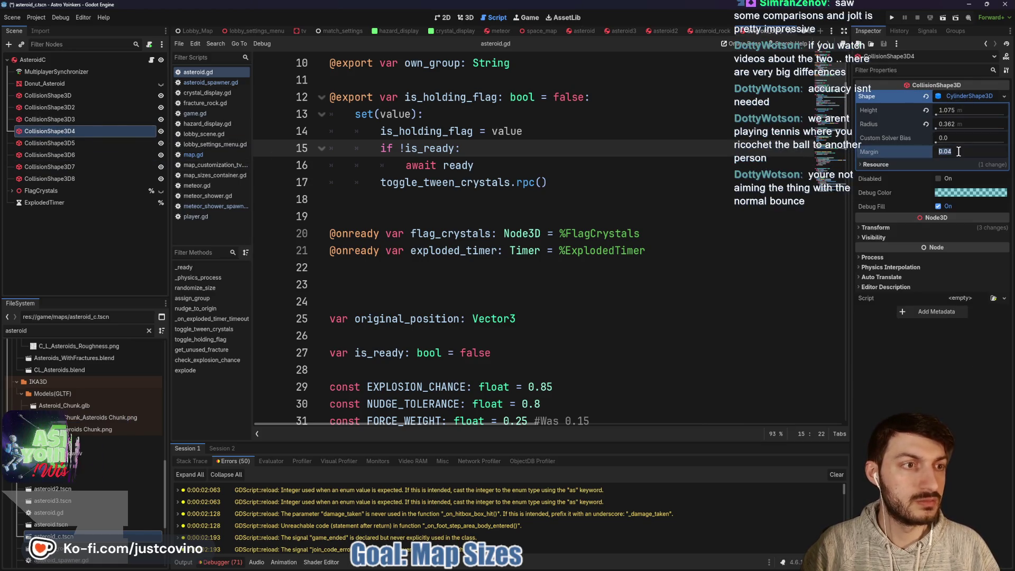
text(0.1)
key(Return)
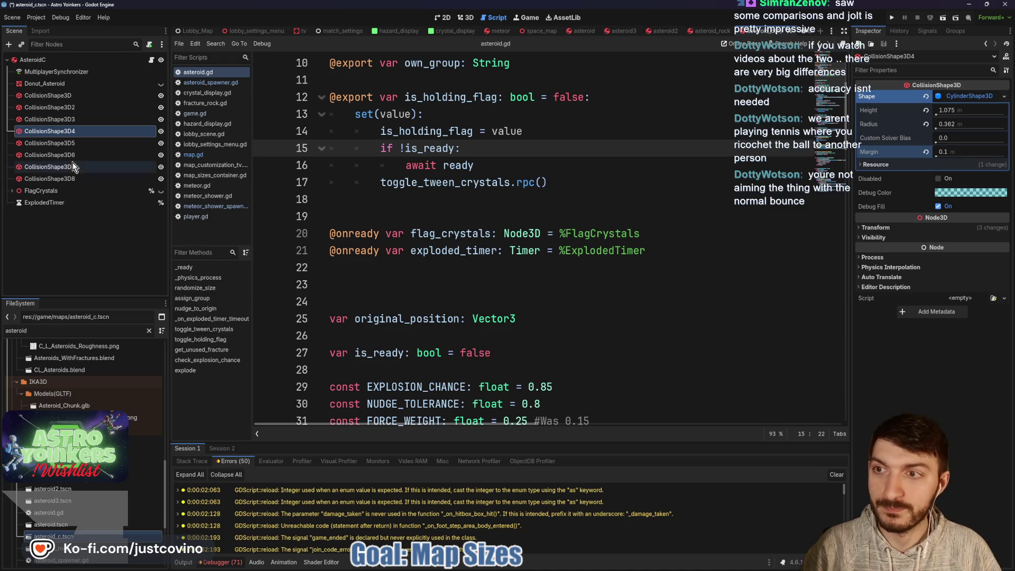
click(55, 143)
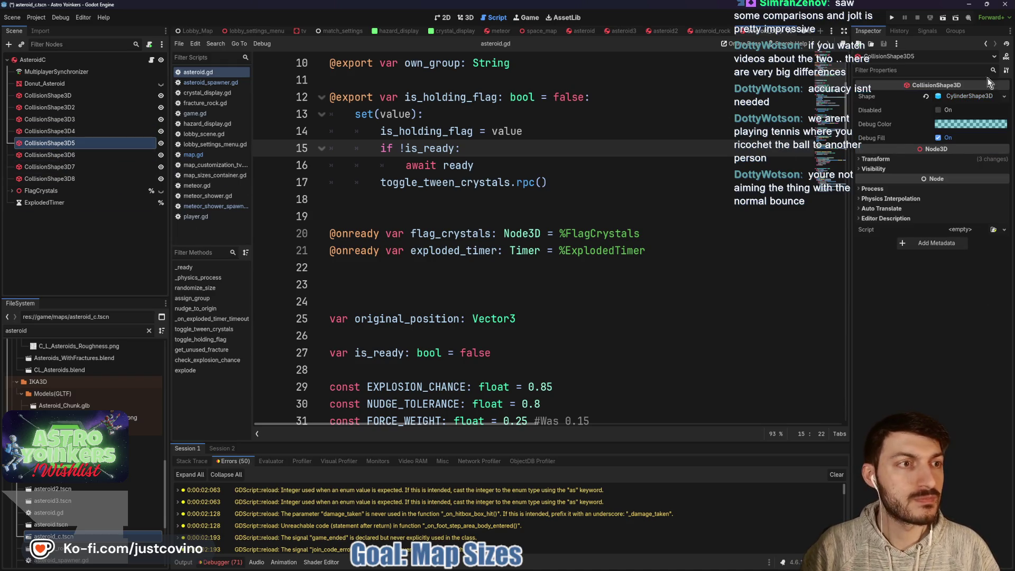
click(951, 97)
click(959, 152)
text(0)
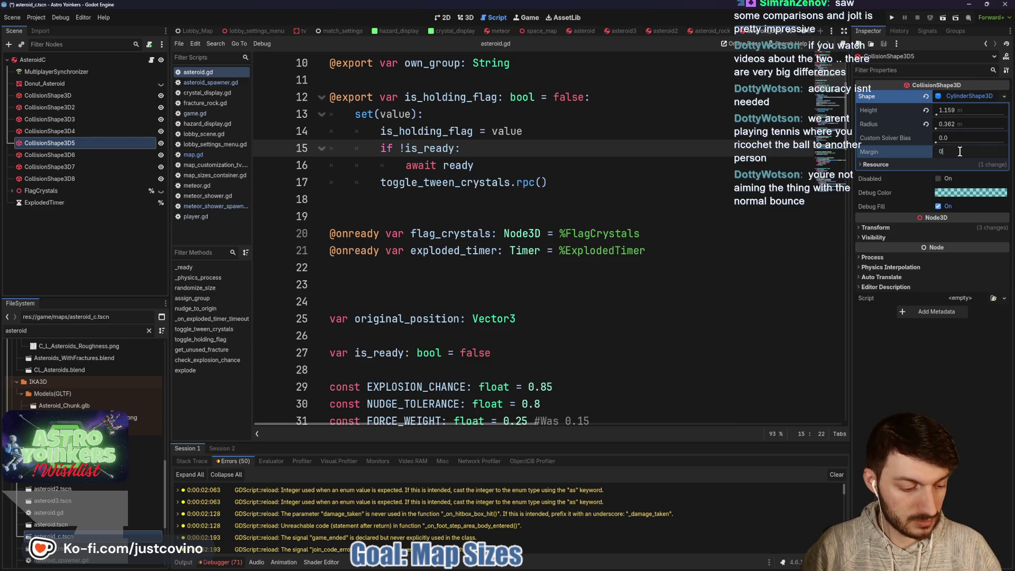
text(.1)
- Commit CollisionShape3D5's margin and set CollisionShape3D6's cylinder Margin to 0.1
click(626, 179)
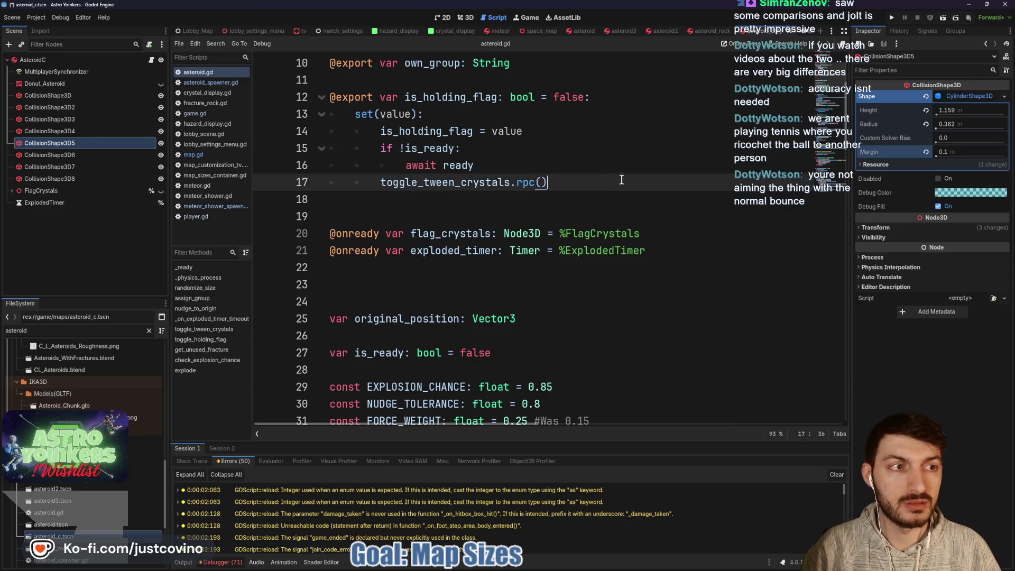
click(68, 155)
click(947, 96)
click(962, 151)
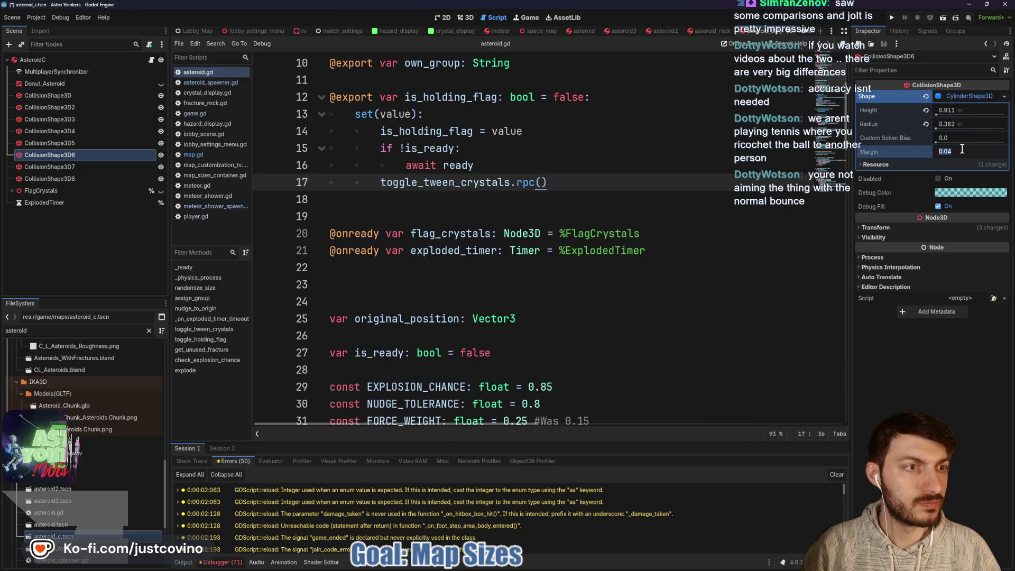
text(0.1)
click(690, 165)
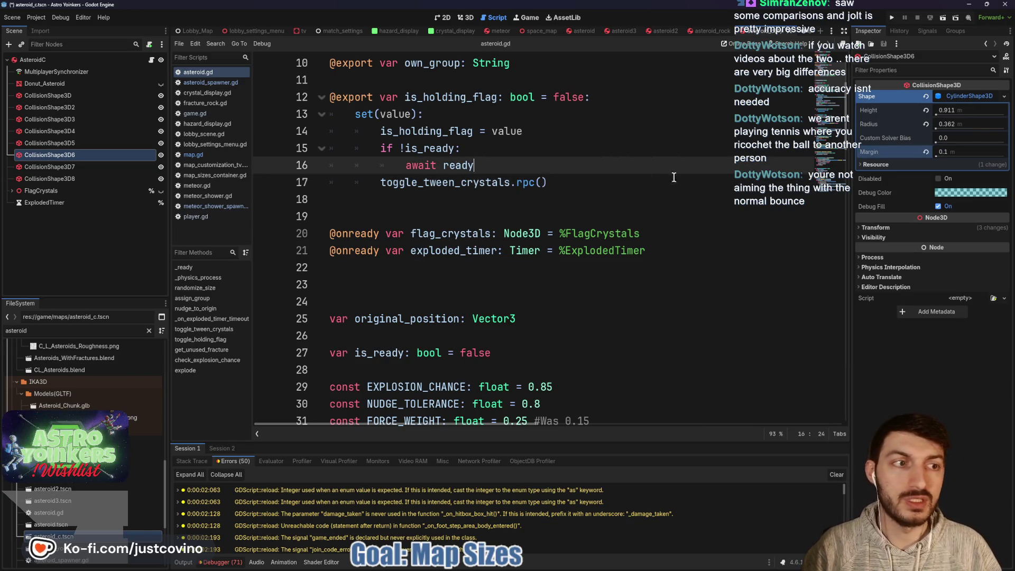
click(50, 167)
- Set the sphere Margin of CollisionShape3D7 and CollisionShape3D8 to 0.1
click(972, 101)
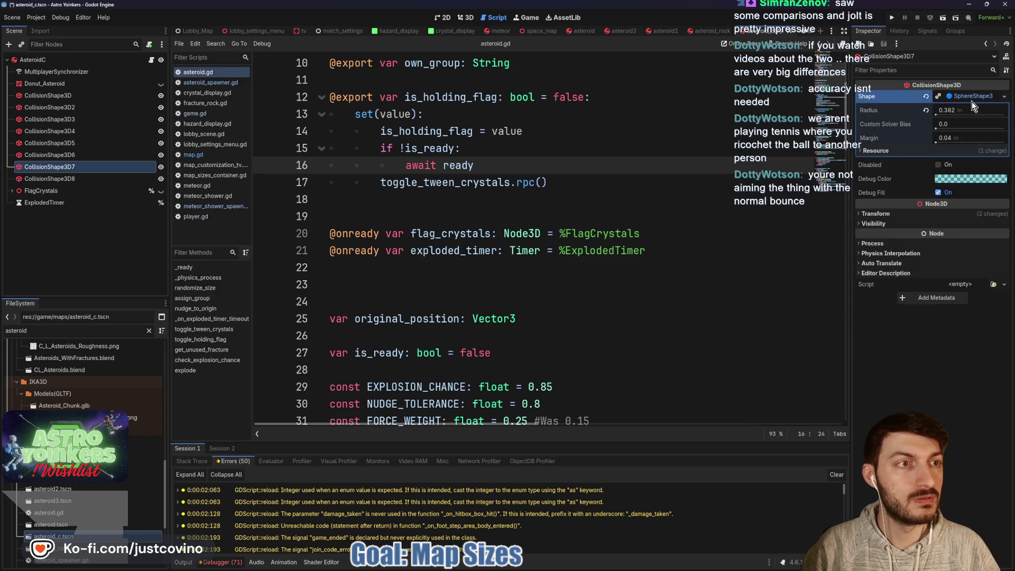
click(953, 136)
text(0.)
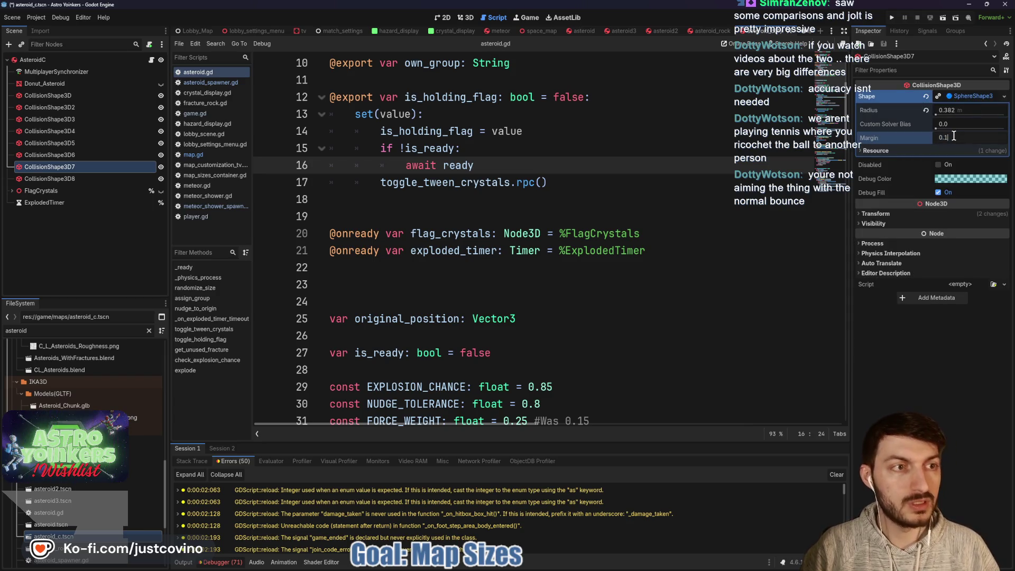
click(669, 198)
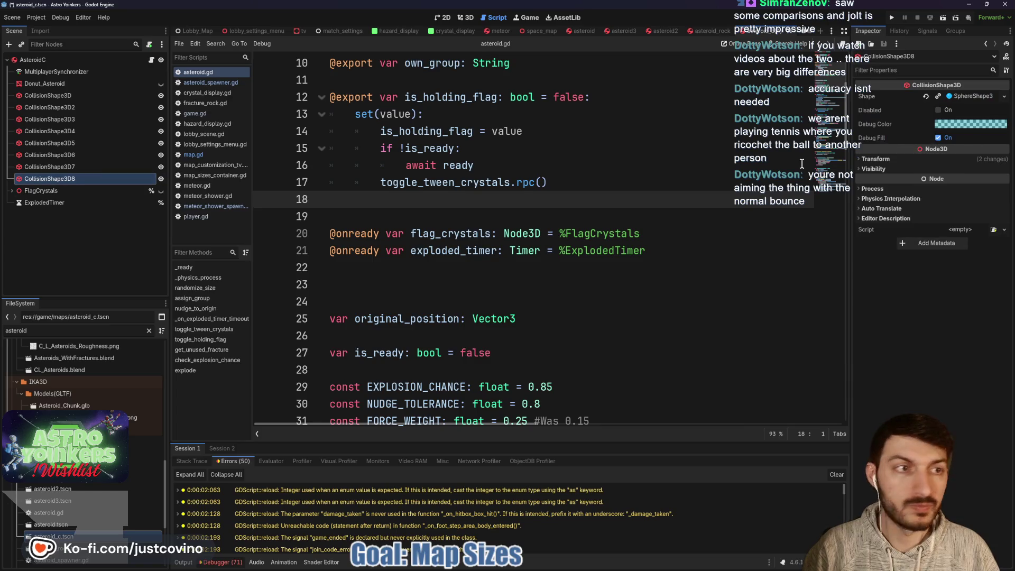
click(979, 95)
click(595, 182)
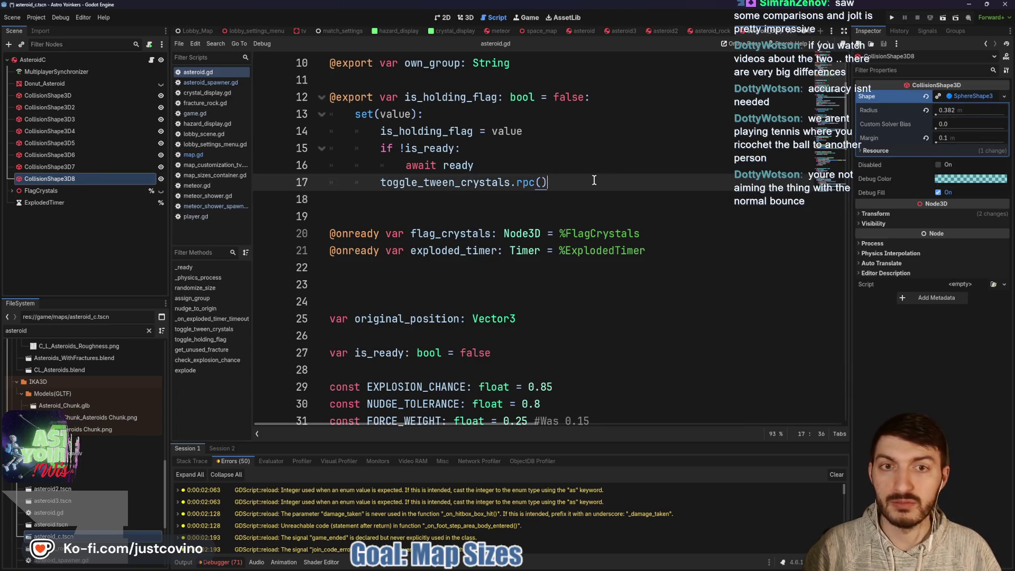
- In the asteroid_rock scene, check the first cylinder collision shape and save with Ctrl+S
click(712, 31)
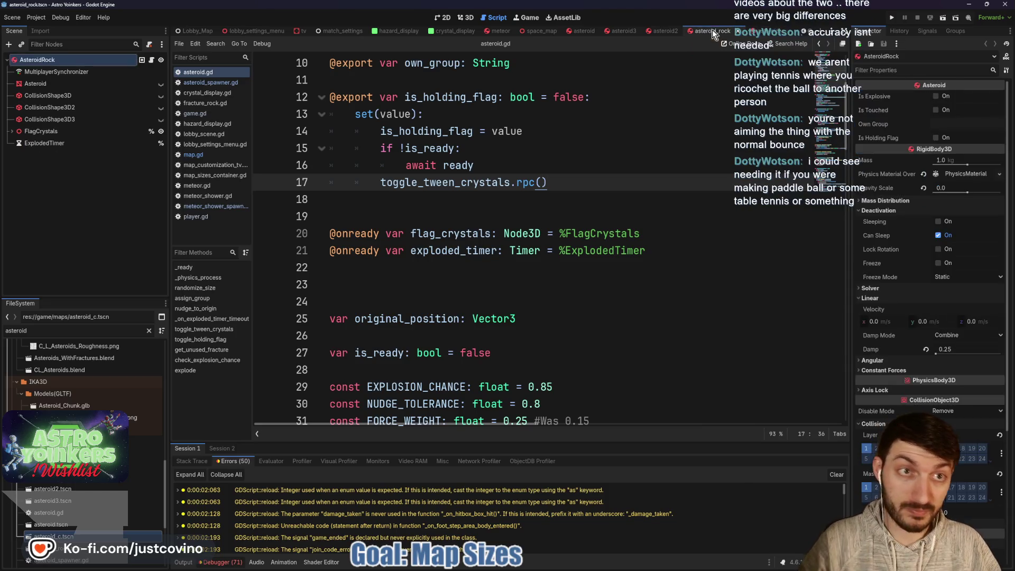
click(71, 94)
click(967, 96)
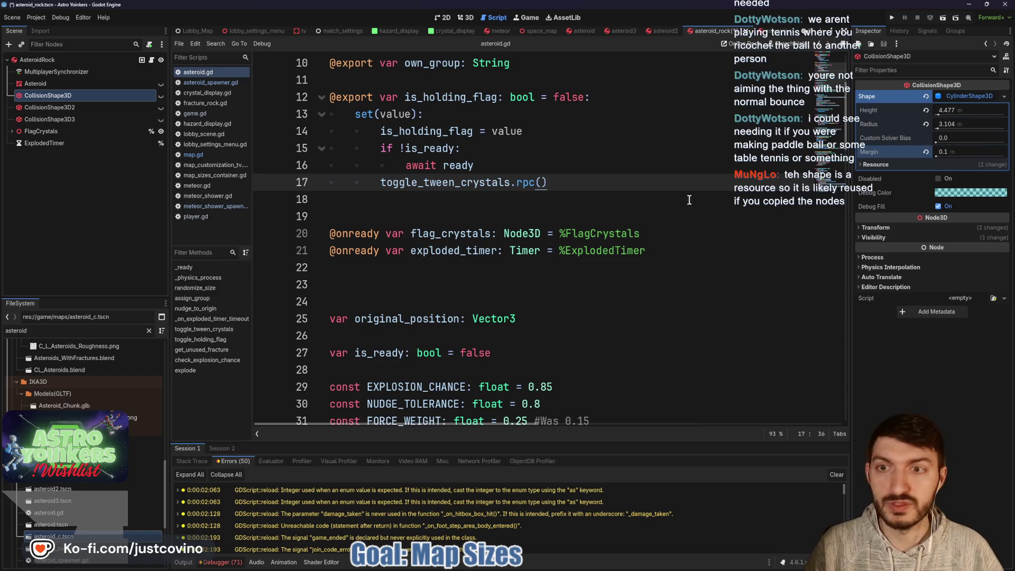
click(475, 197)
key(ctrl+s)
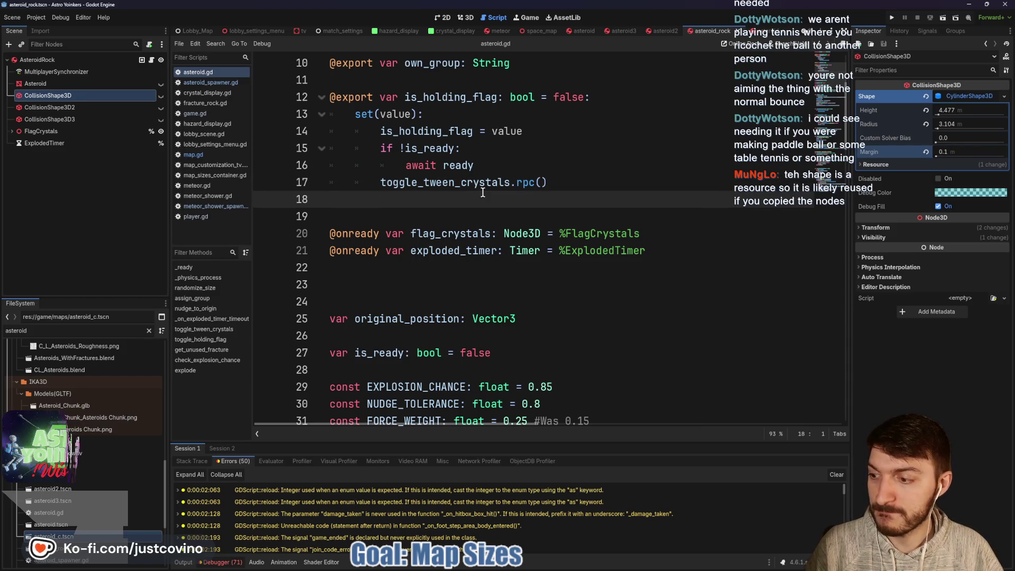
- Give asteroid_rock's capsule and cylinder collision shapes a Margin of 0.1
click(58, 107)
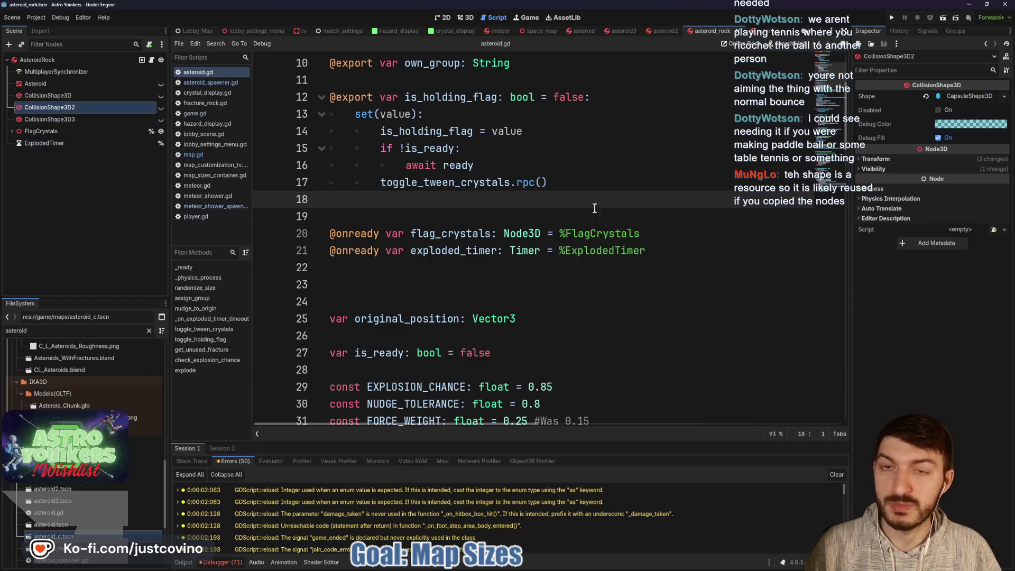
click(982, 96)
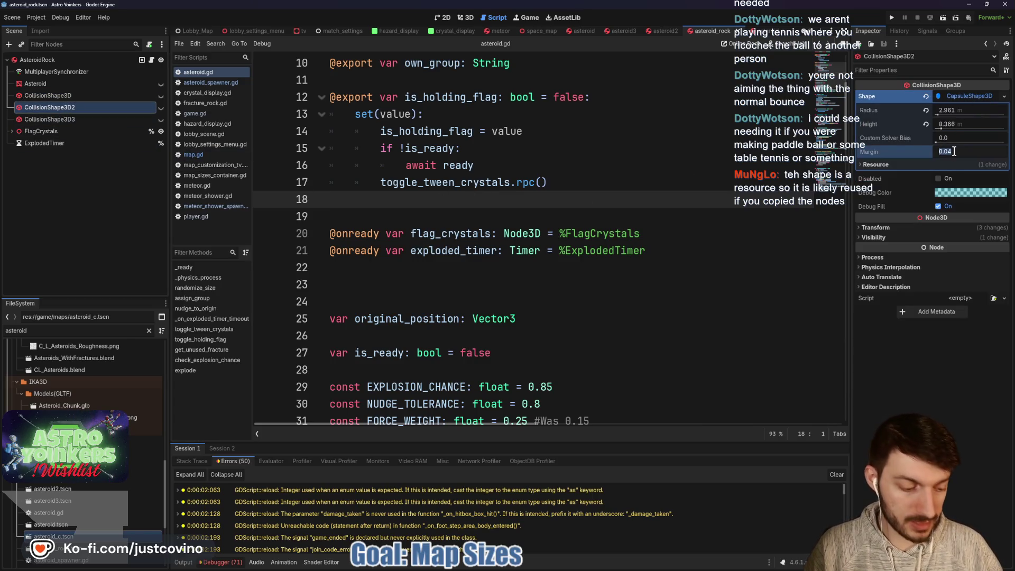
text(0.1)
key(Return)
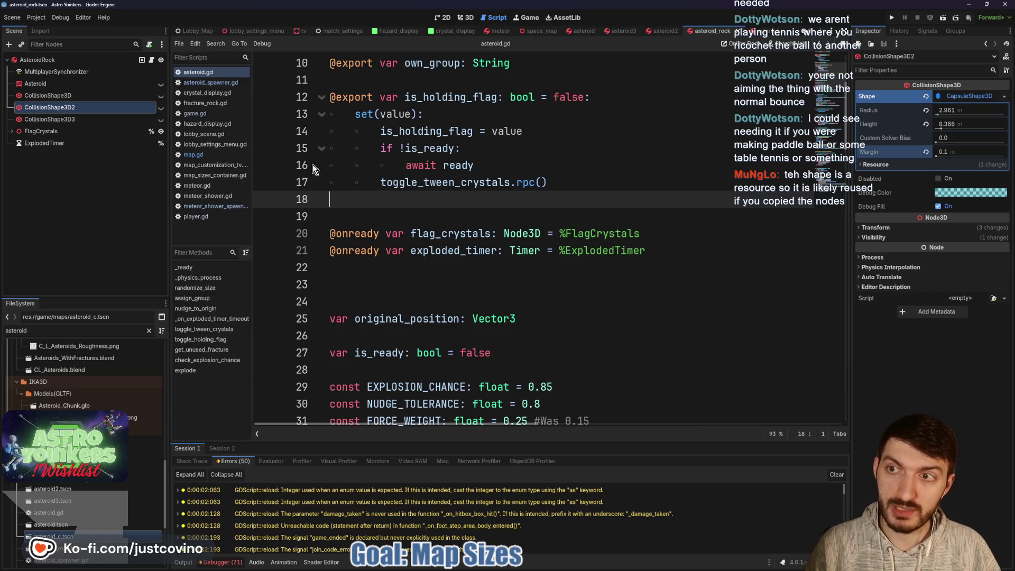
click(49, 119)
click(977, 98)
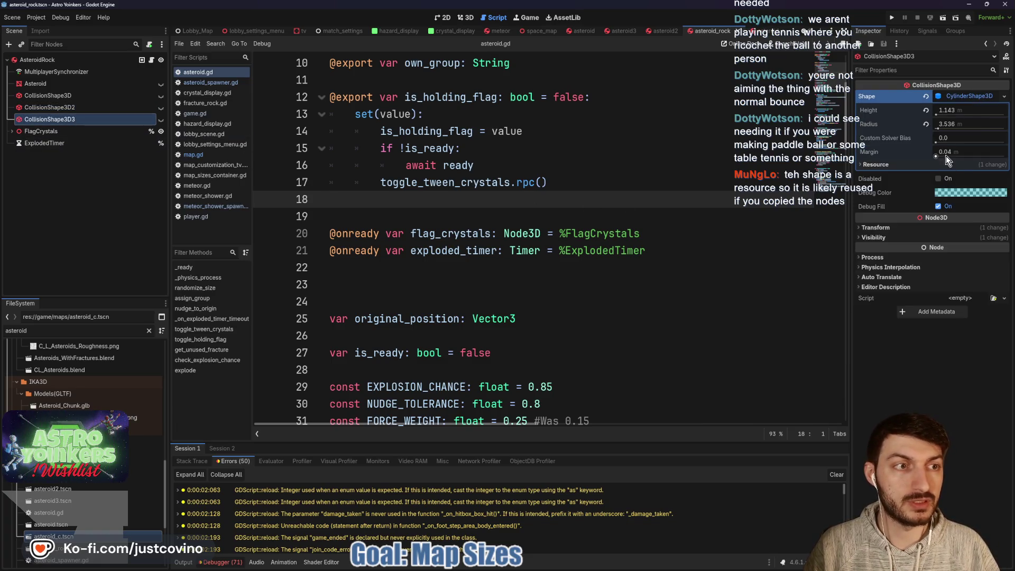
text(0.1)
key(Return)
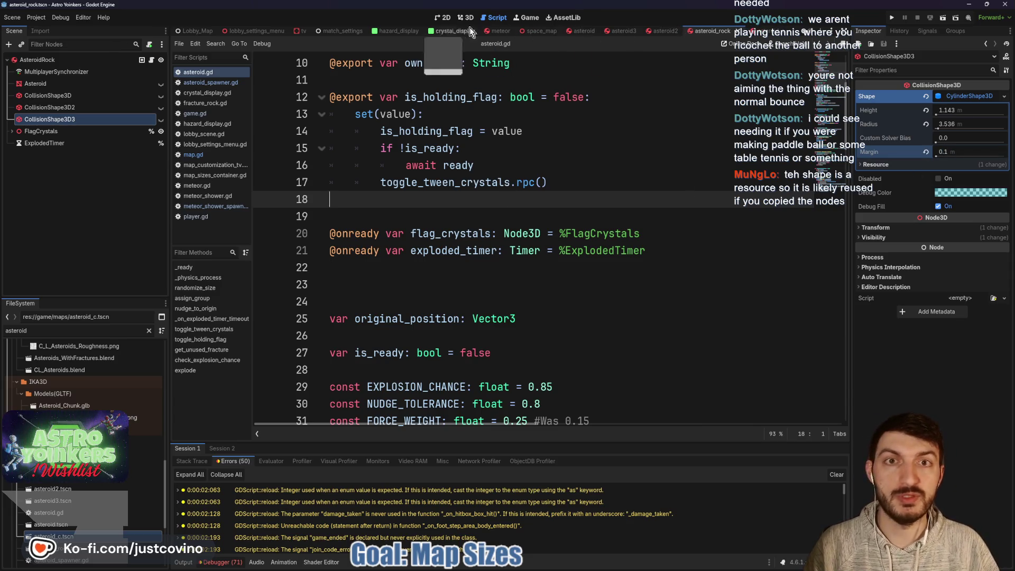
- Open the asteroid2 scene, check its sphere collision shape settings, and save it
click(459, 19)
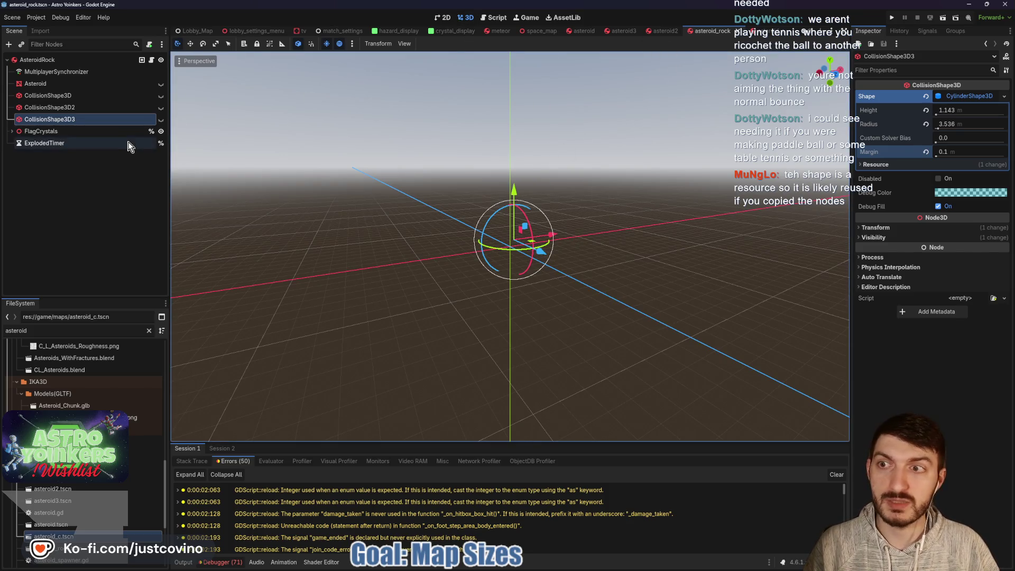
click(662, 30)
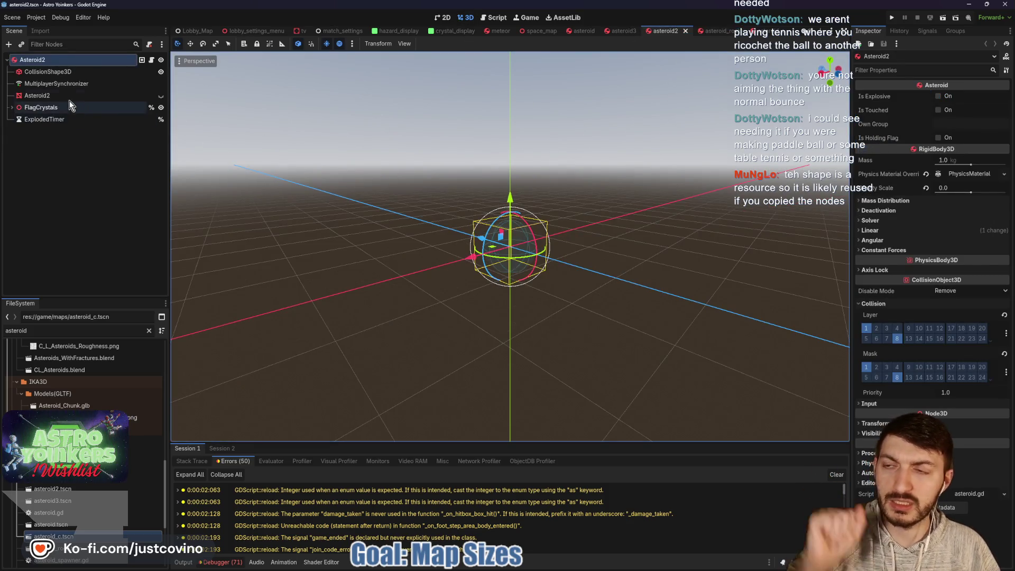
click(53, 96)
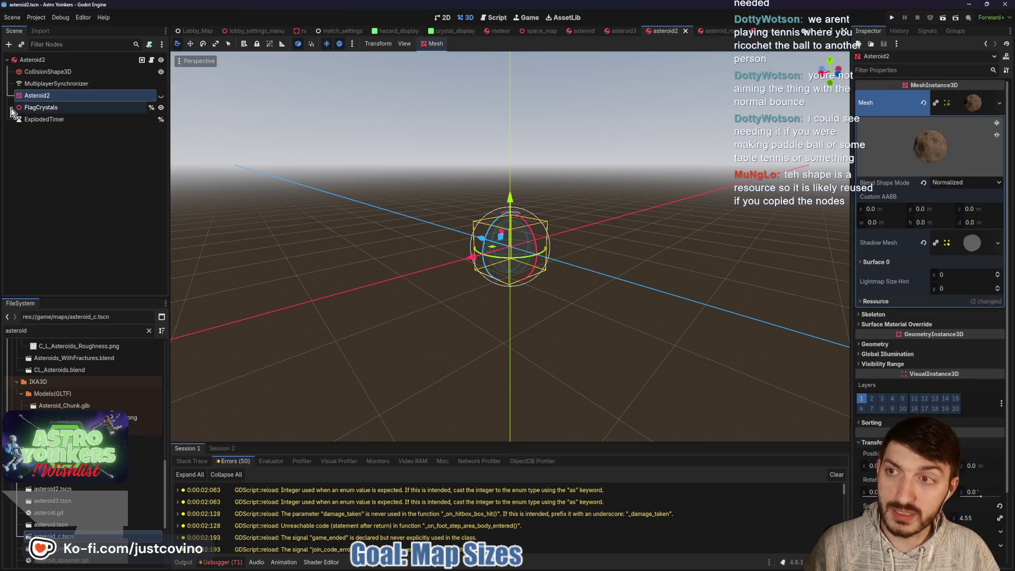
click(48, 72)
click(957, 93)
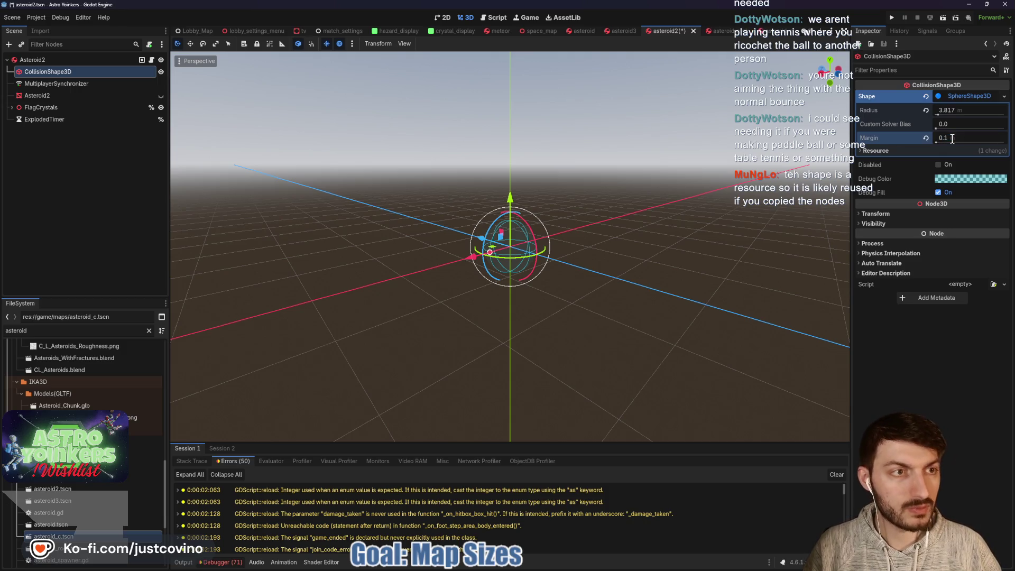
key(ctrl+s)
- Set the asteroid3 and asteroid sphere collision margins to 0.1, then run the project
click(616, 34)
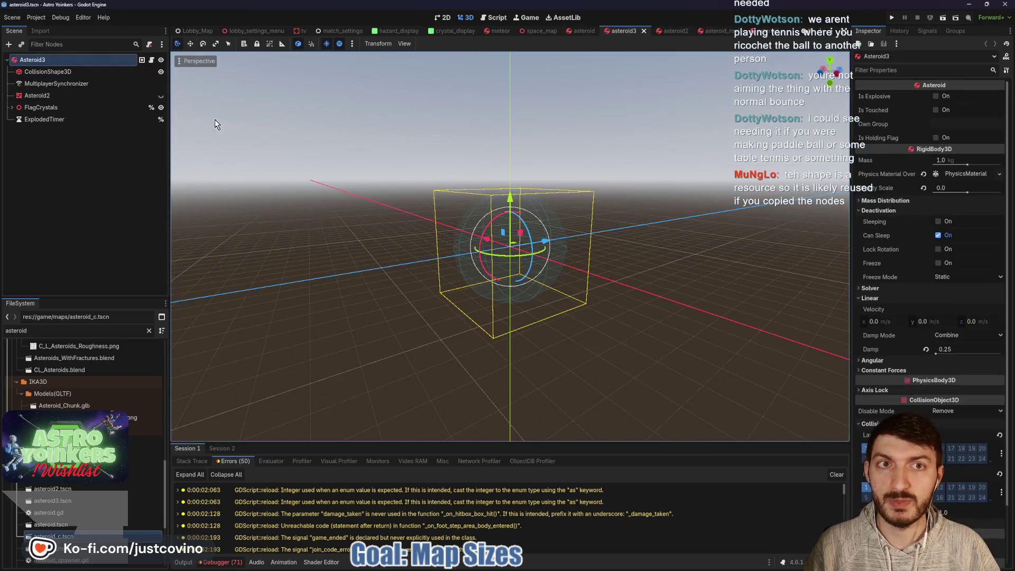
click(62, 76)
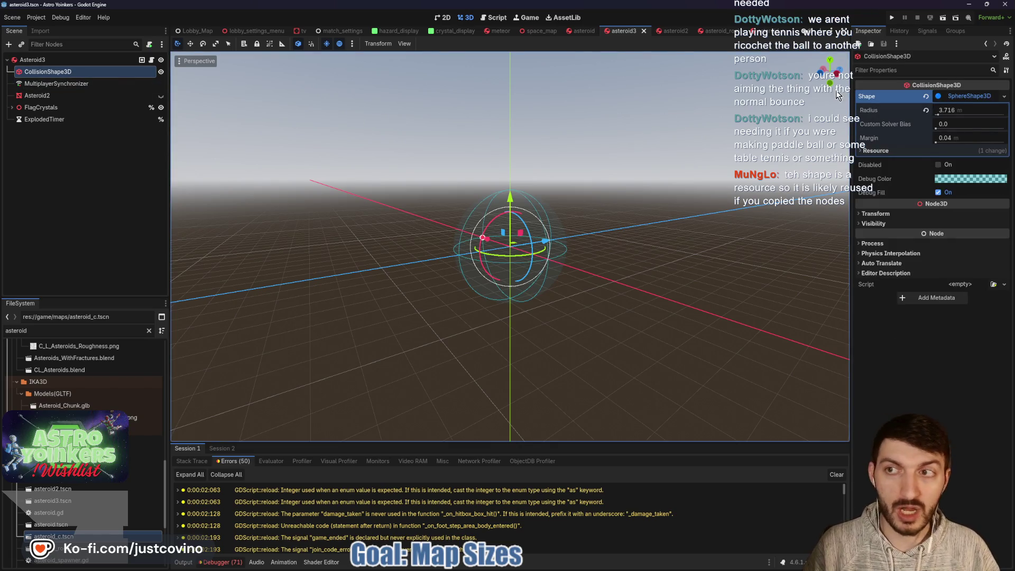
click(955, 138)
text(0.1)
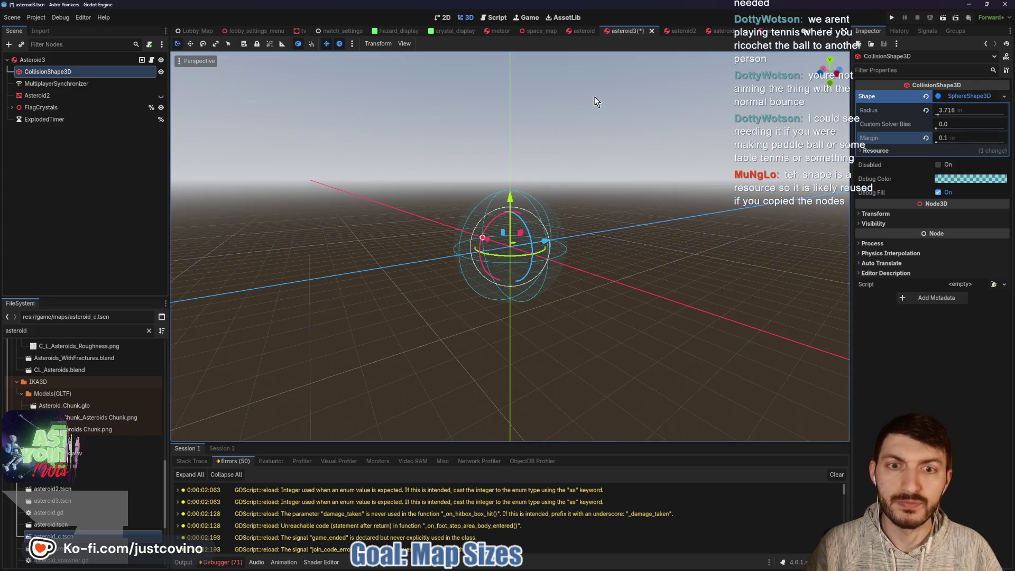
click(582, 32)
click(94, 72)
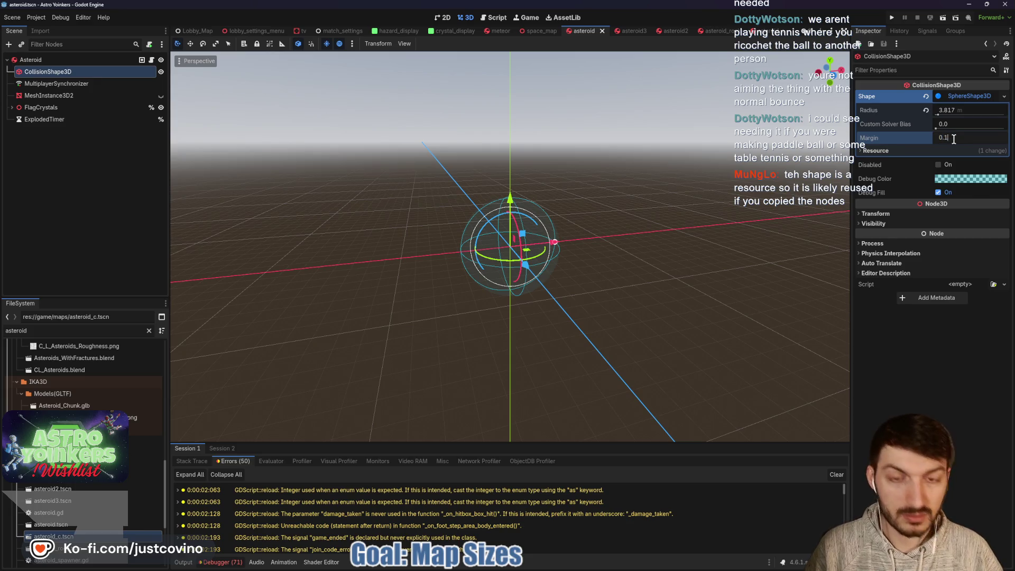
key(Return)
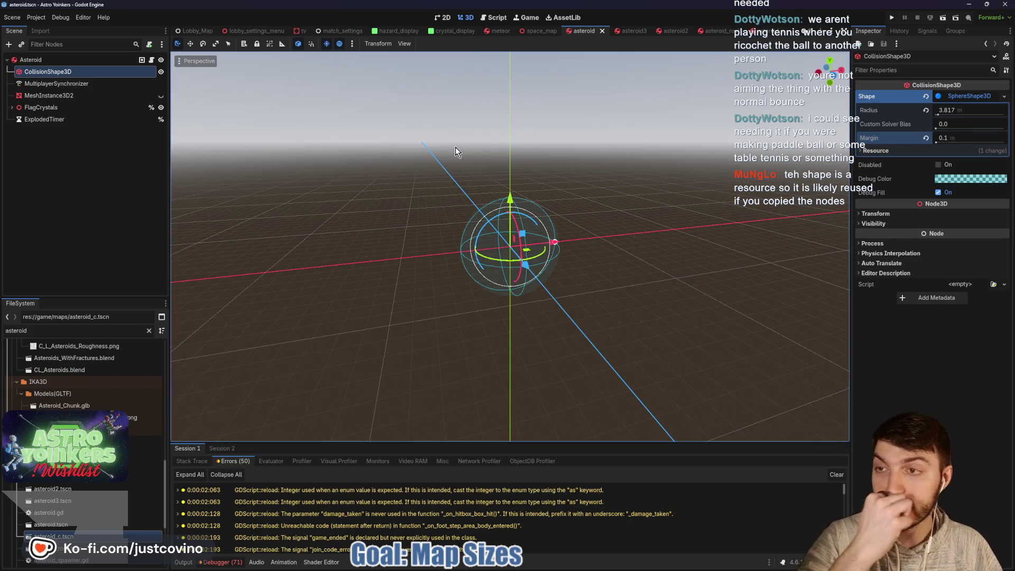
click(890, 21)
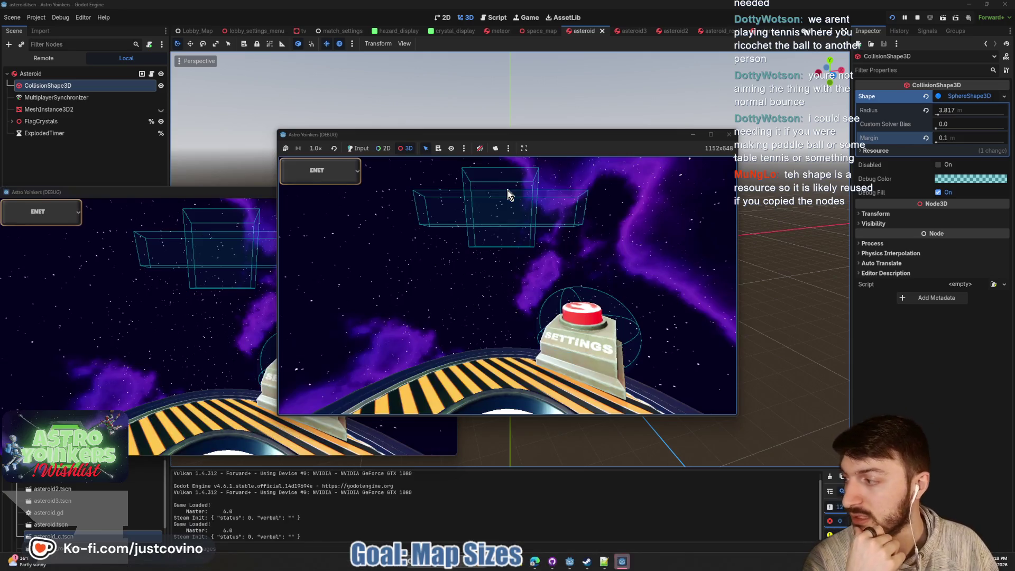
- Place both game windows side by side, host a lobby in one and join it from the other
drag(212, 192, 776, 159)
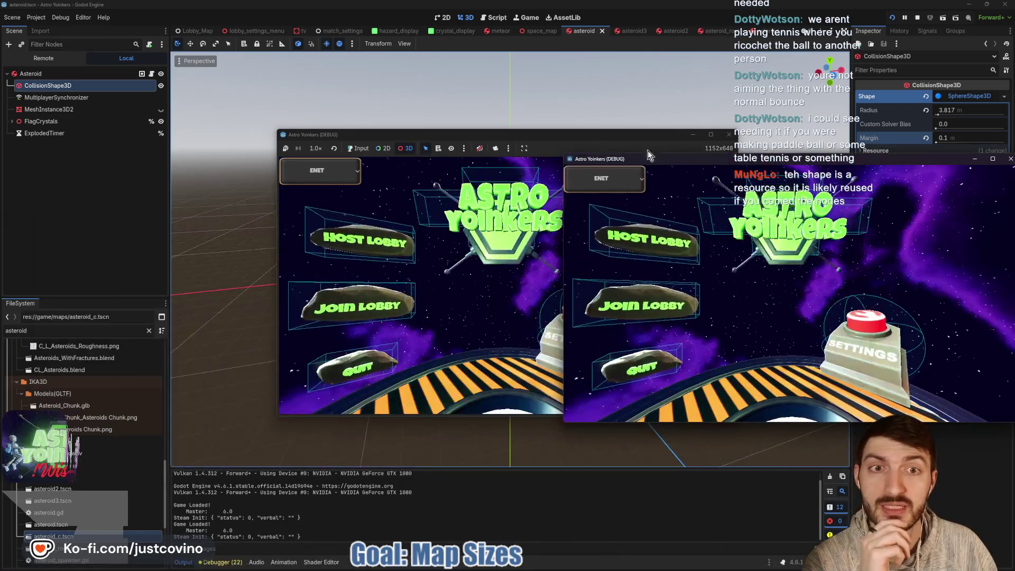
drag(559, 135, 331, 134)
click(131, 239)
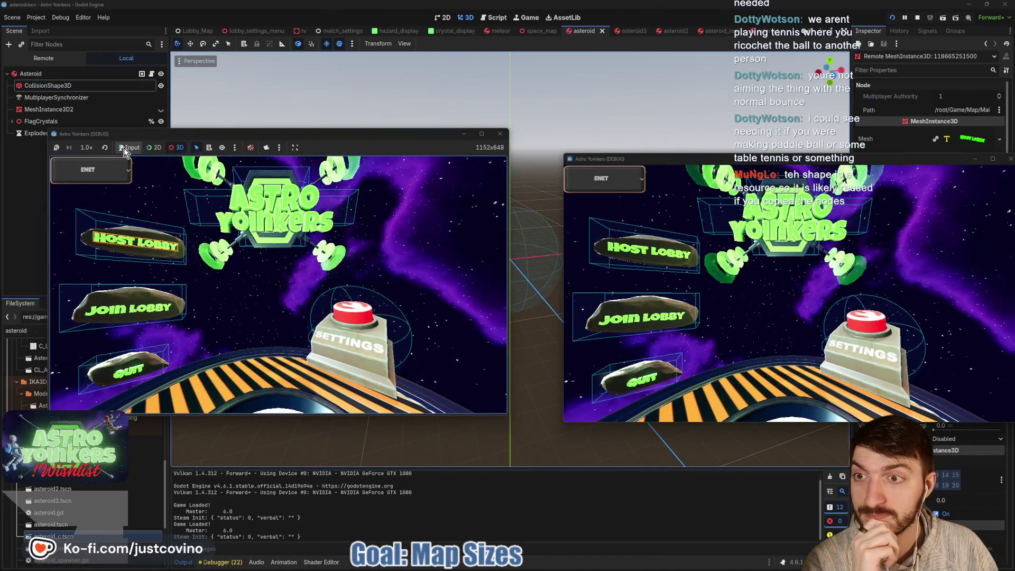
click(130, 148)
click(156, 234)
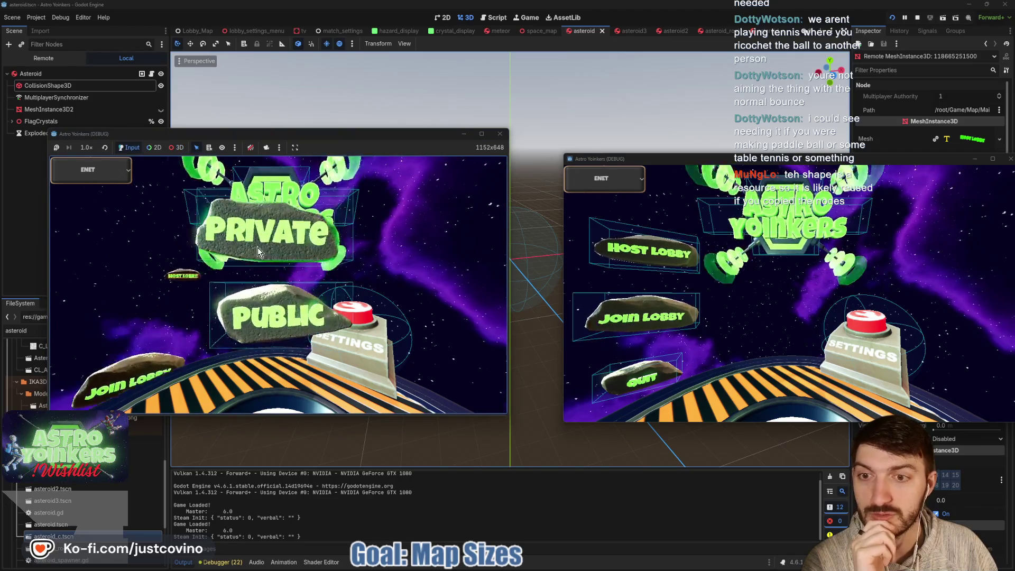
click(258, 248)
click(655, 310)
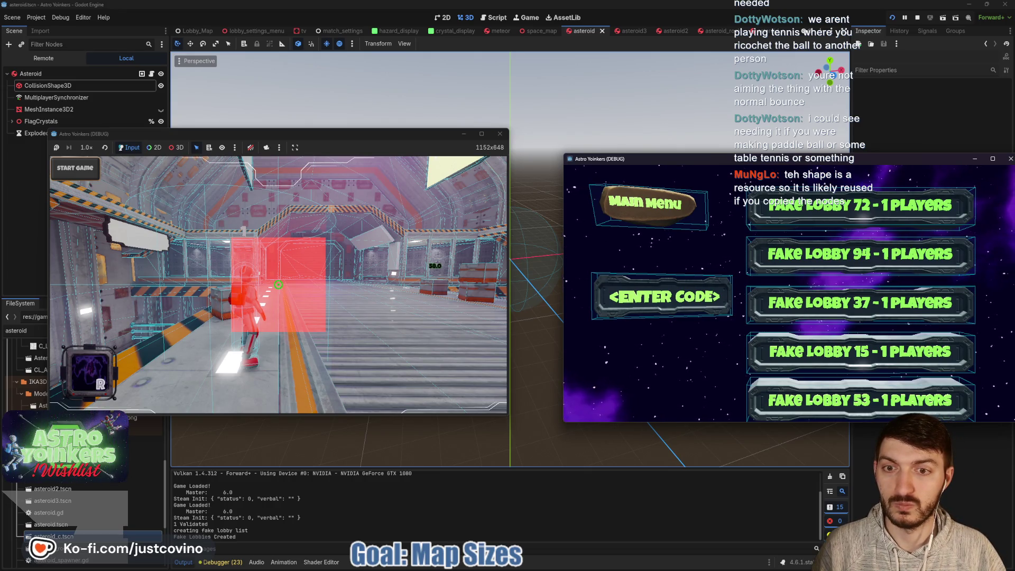
key(super)
key(super)
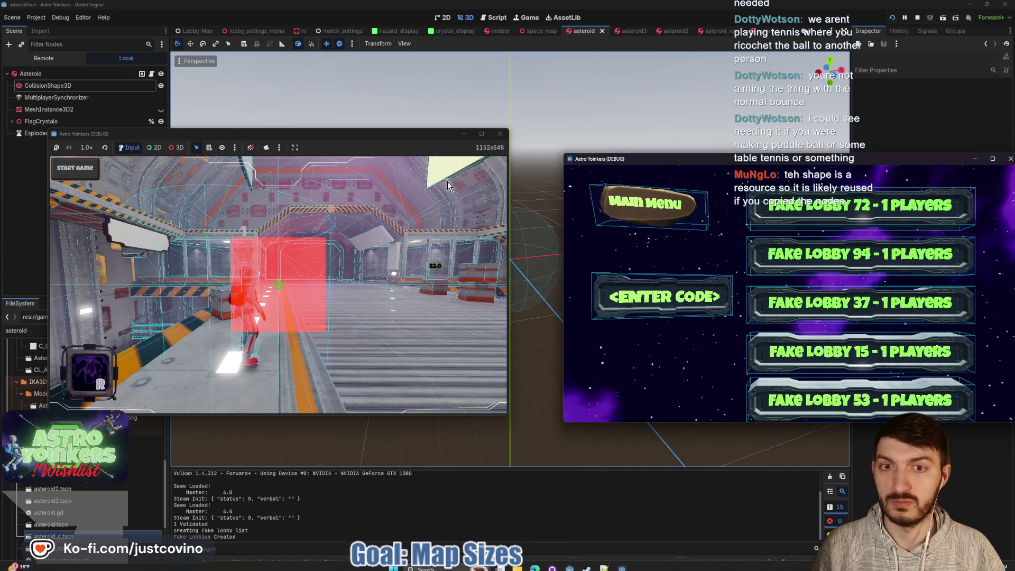
click(820, 212)
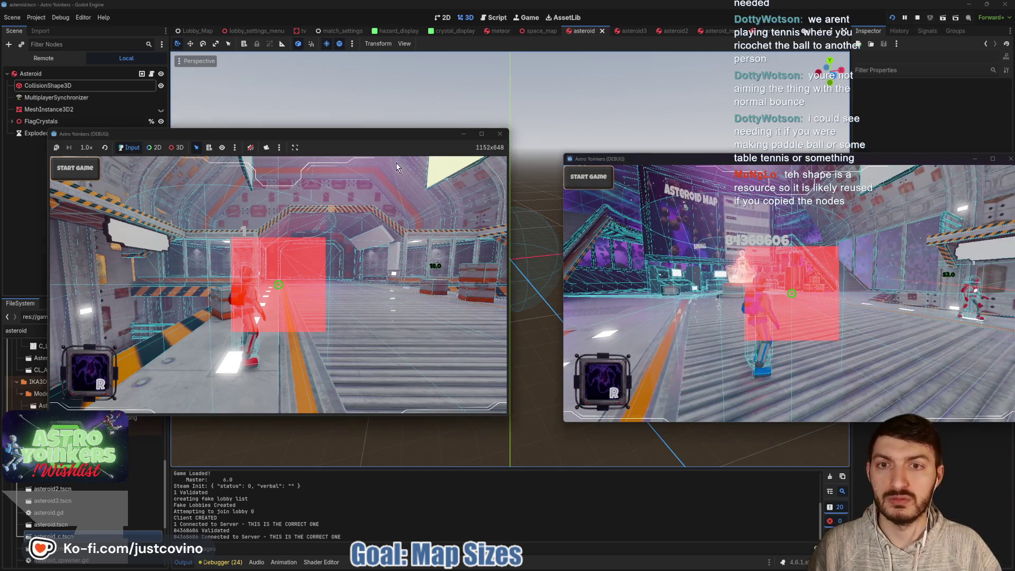
- Walk the host player to the team area, open and close map selection, and turn the camera
click(322, 300)
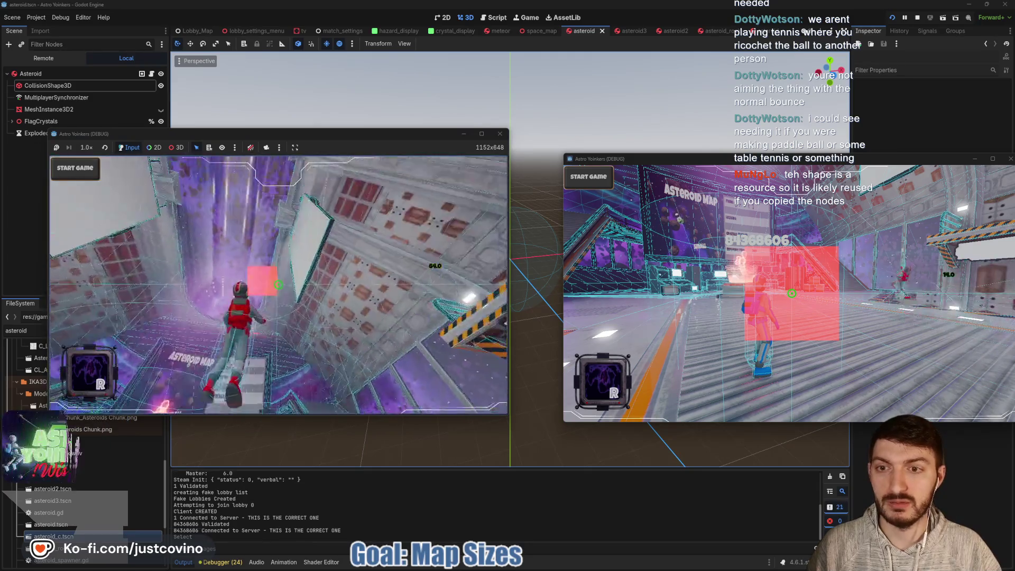
key(w)
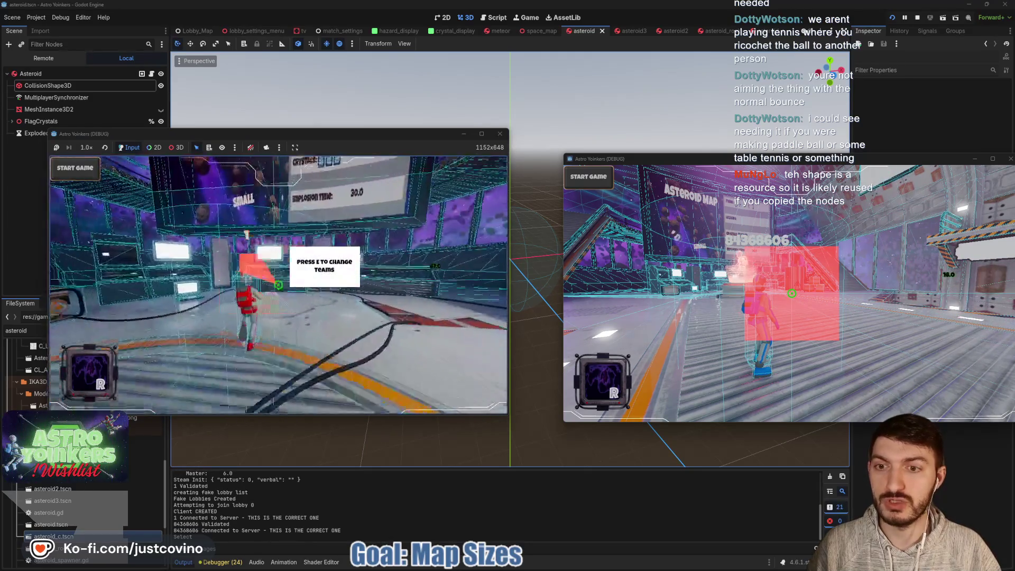
key(e)
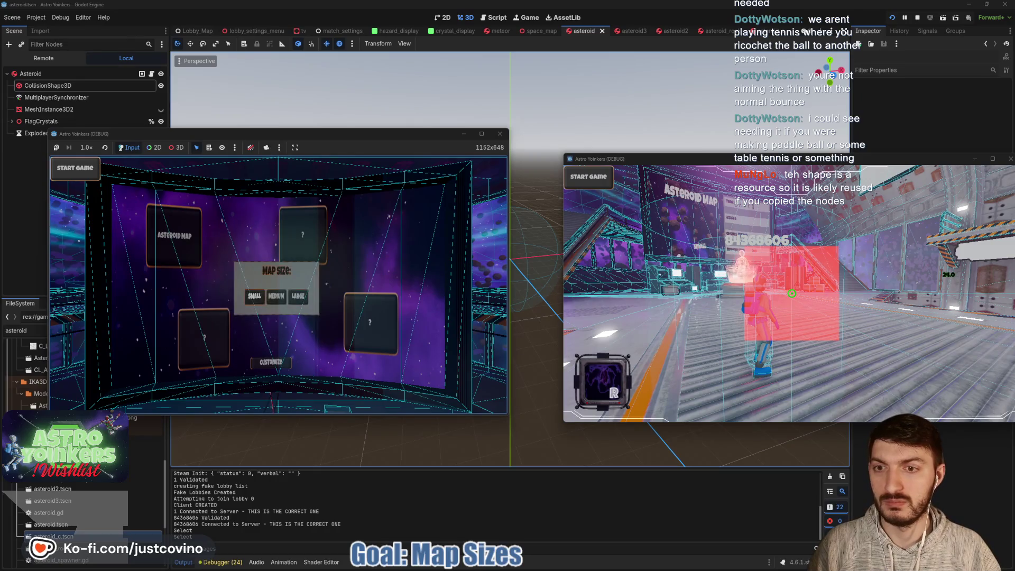
key(e)
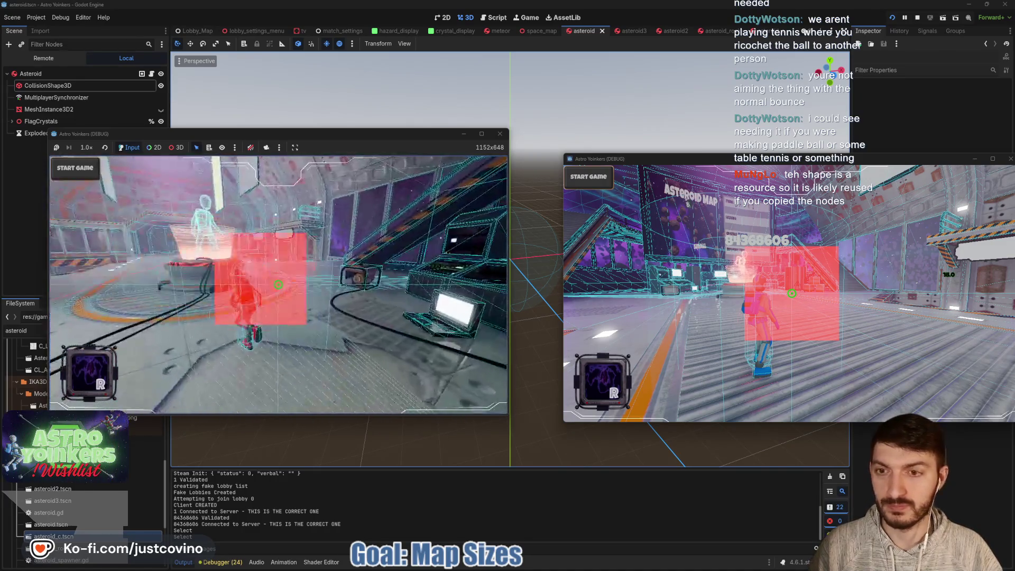
key(a)
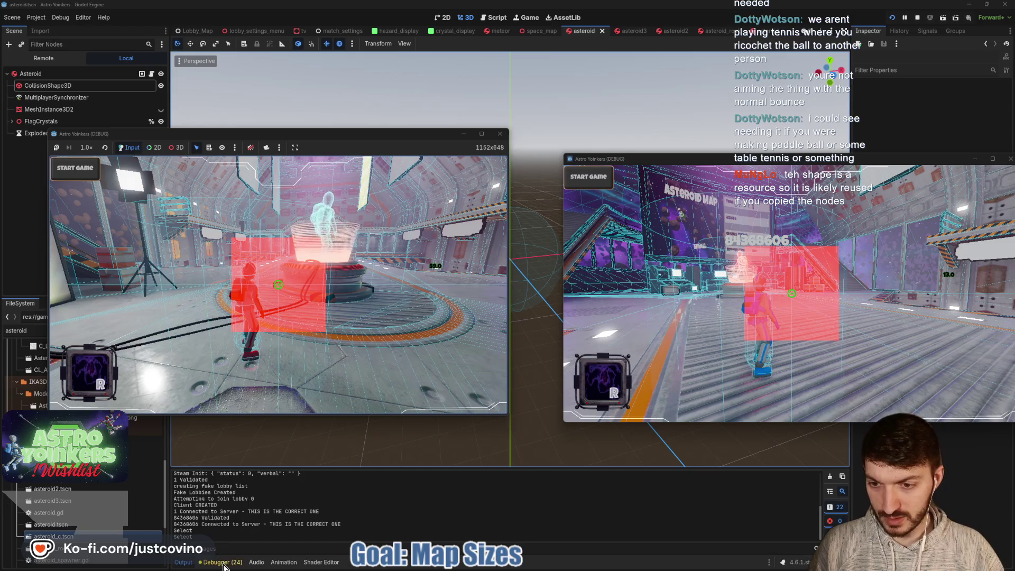
- Start the Debugger's Profiler on the running game
click(222, 562)
click(298, 466)
click(187, 474)
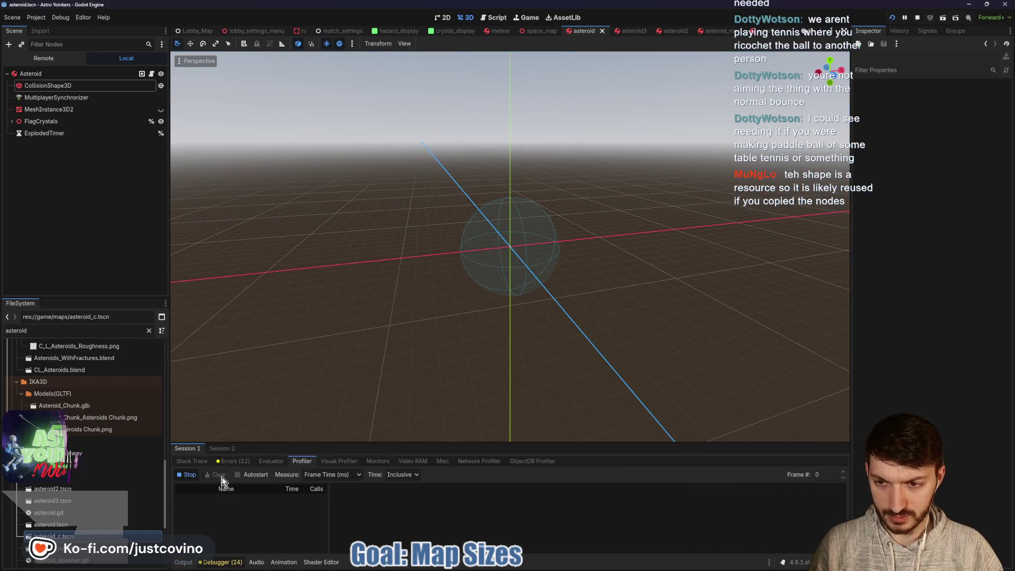
- Bring both game instance windows back into view and focus the first one
mouse_move(565, 565)
click(629, 520)
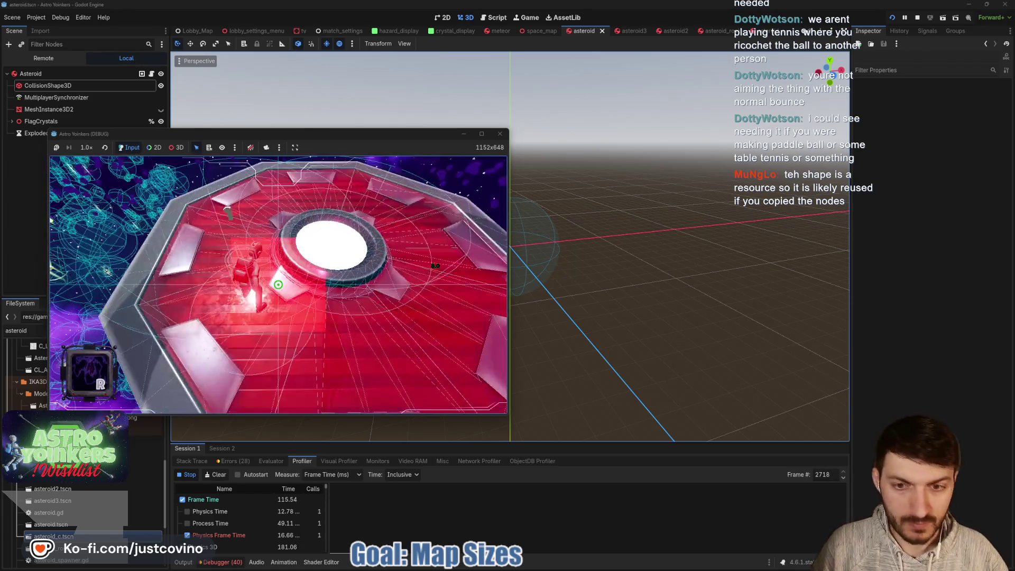
mouse_move(624, 568)
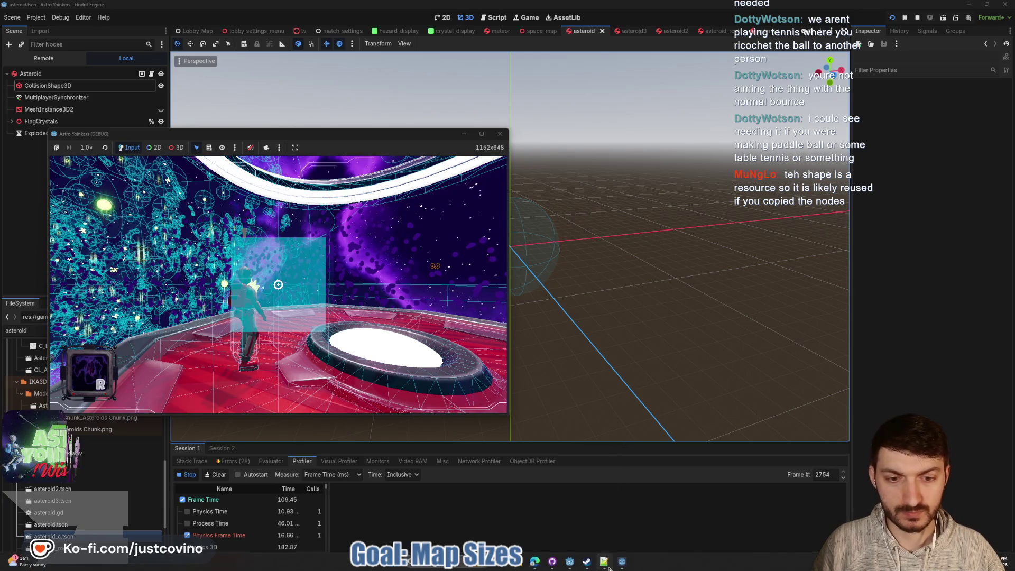
click(625, 535)
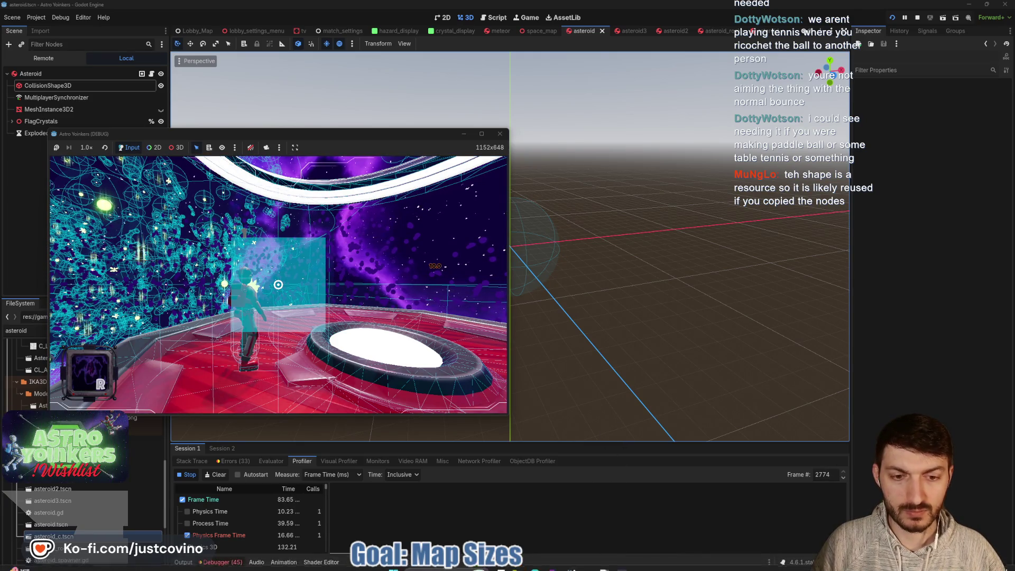
mouse_move(585, 551)
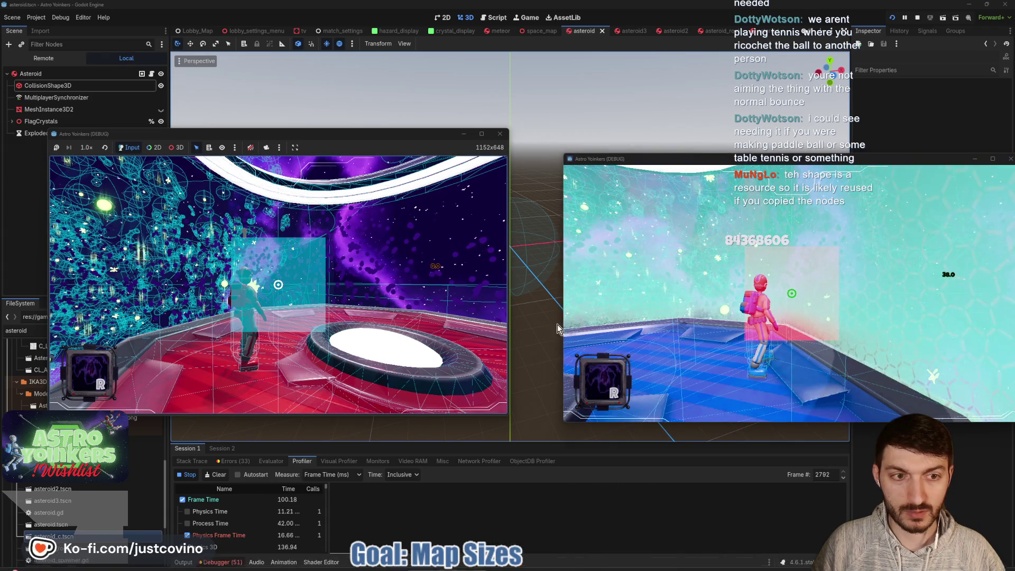
click(336, 177)
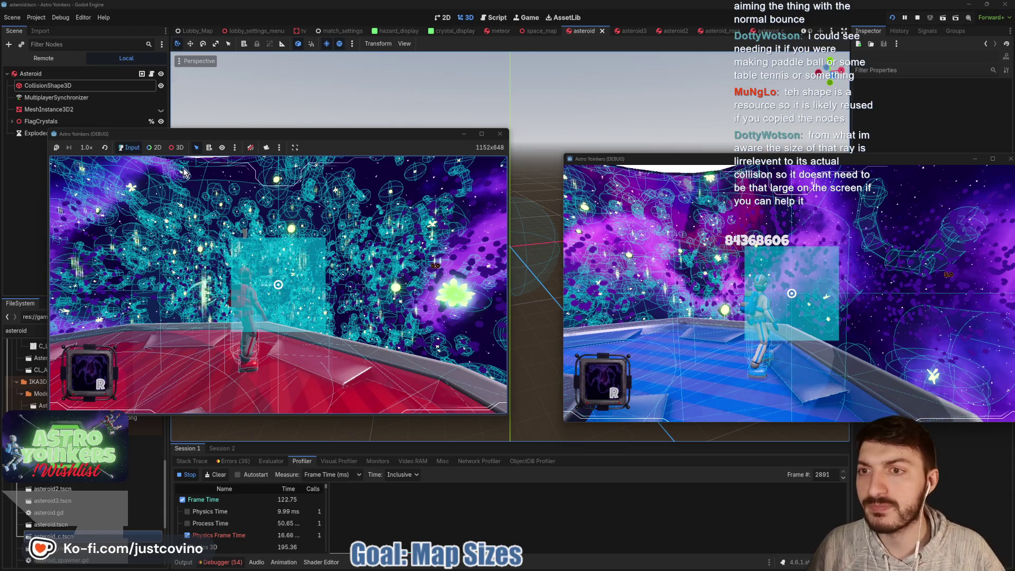
- Turn off game input, switch to the free overhead camera, and zoom over the asteroid field
click(174, 148)
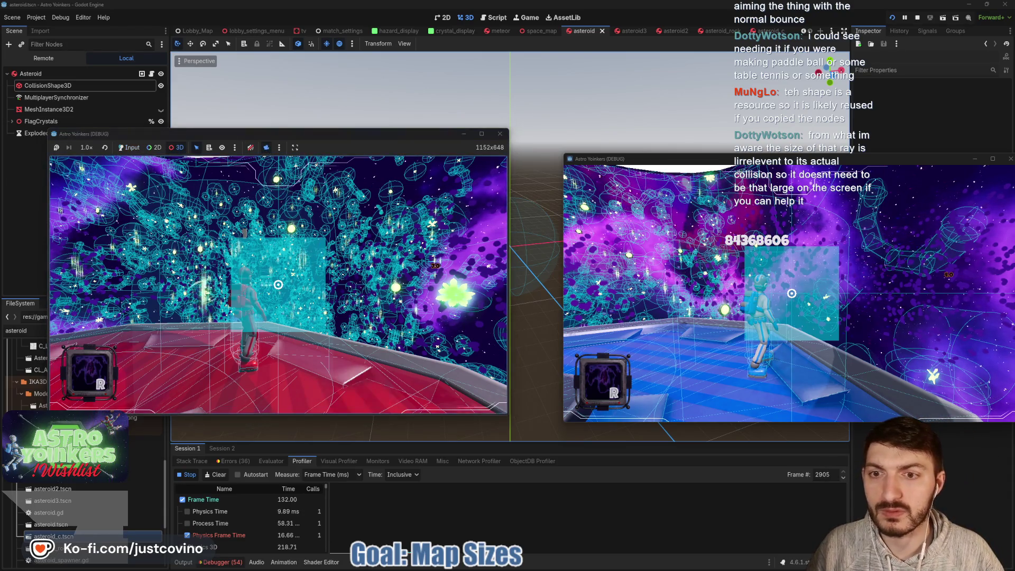
click(267, 148)
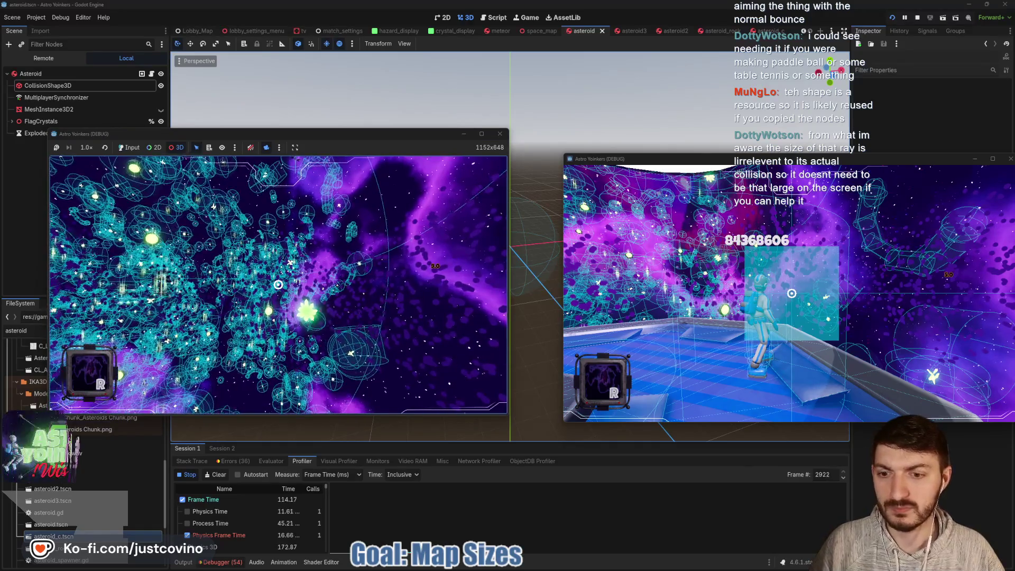
scroll(278, 285, up, 3)
scroll(278, 285, up, 3)
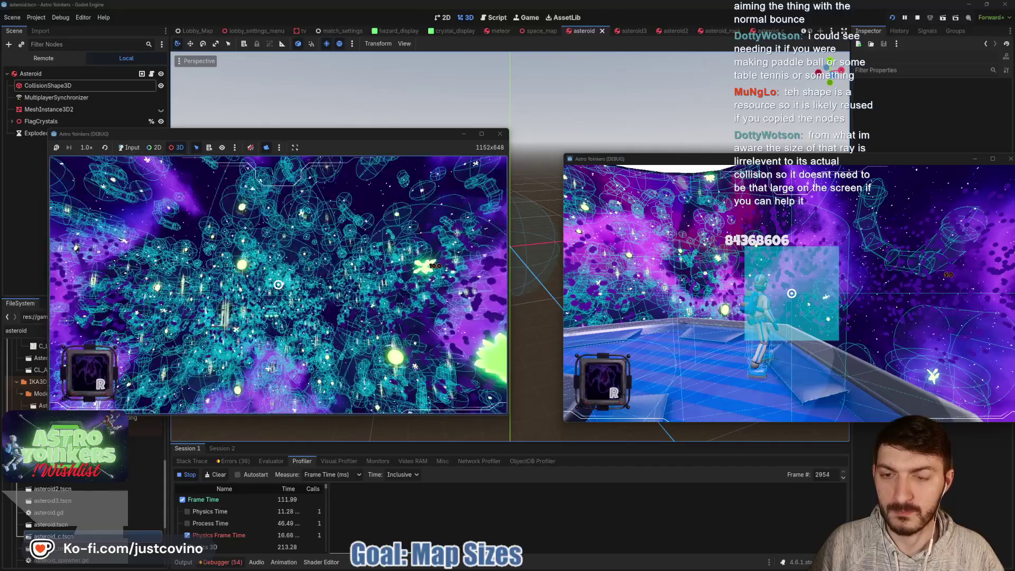
scroll(278, 284, up, 3)
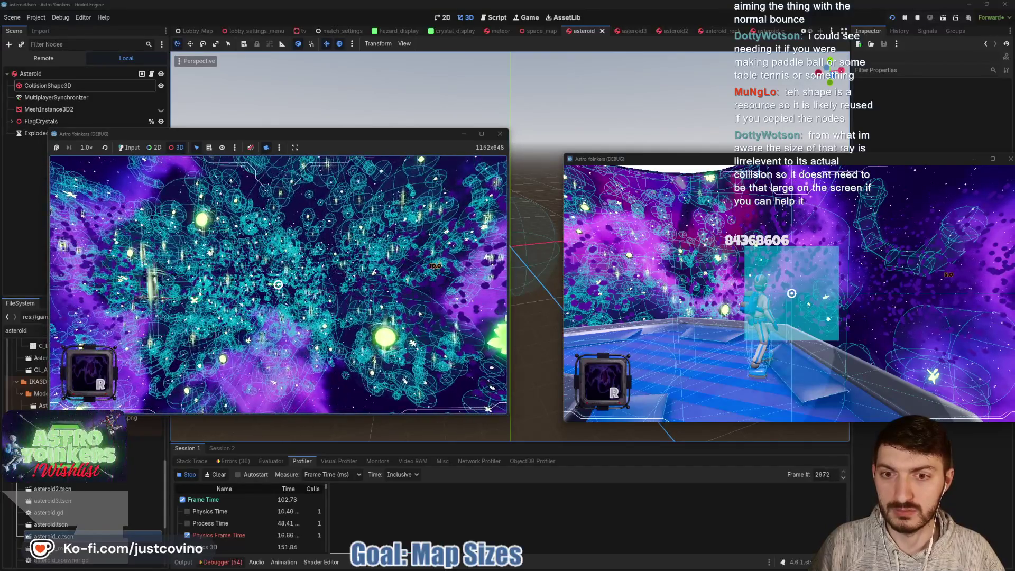
scroll(278, 285, up, 3)
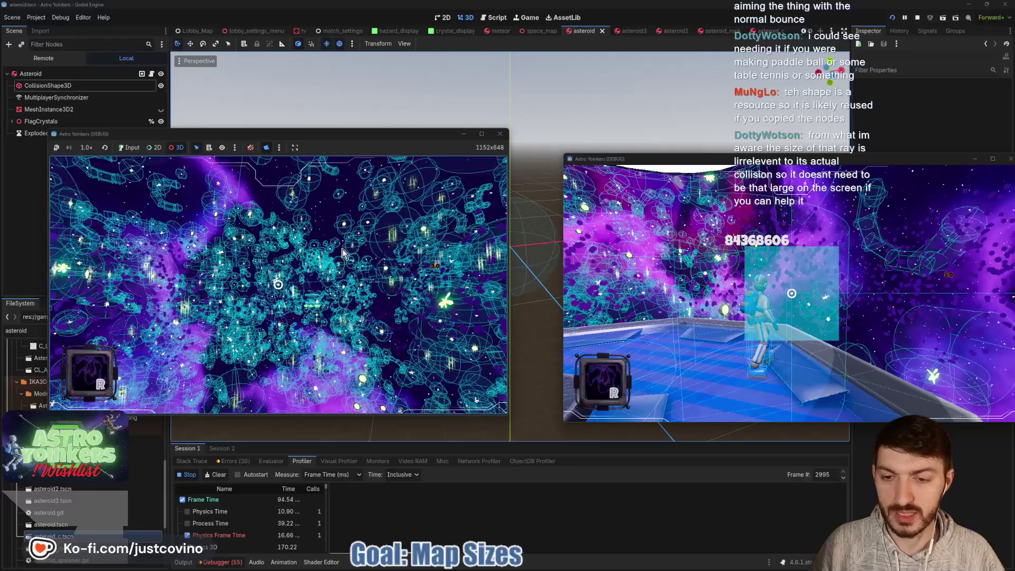
- Stop the game with F8, review profiler frames in an enlarged panel, then shrink the debugger
key(F8)
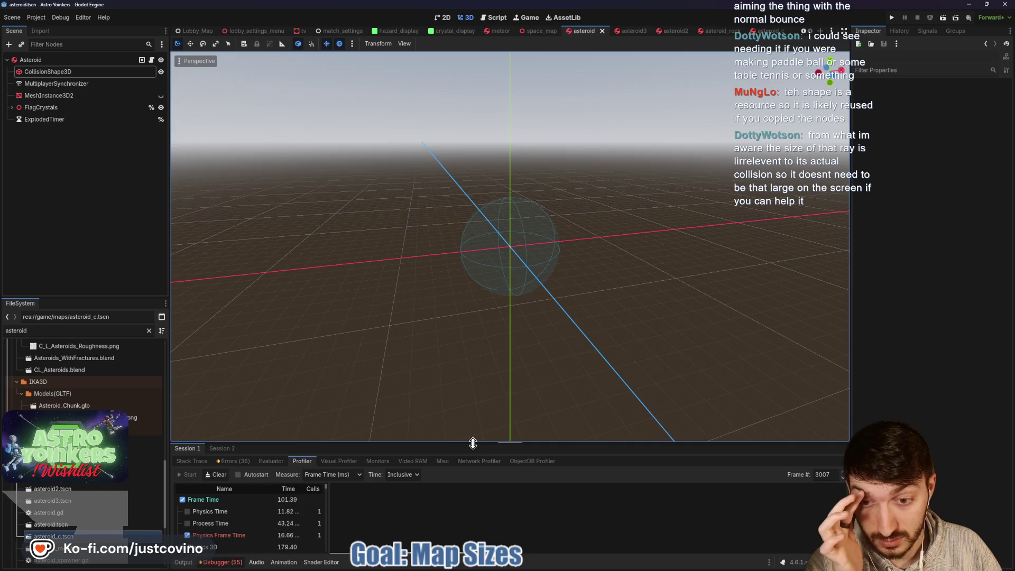
drag(471, 442, 472, 199)
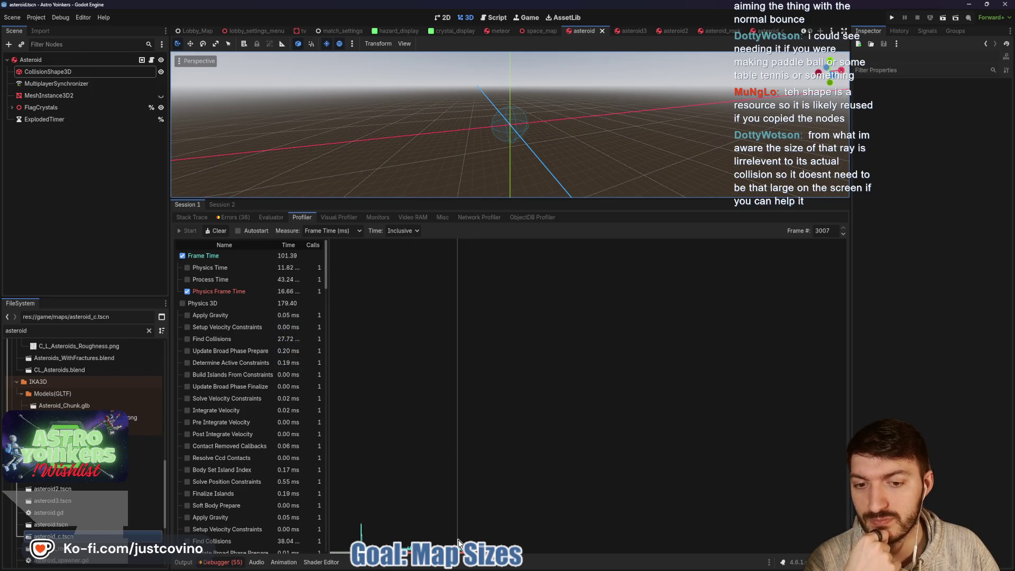
mouse_move(426, 542)
mouse_down()
mouse_move(415, 542)
mouse_move(445, 542)
mouse_move(401, 537)
mouse_move(440, 537)
mouse_up()
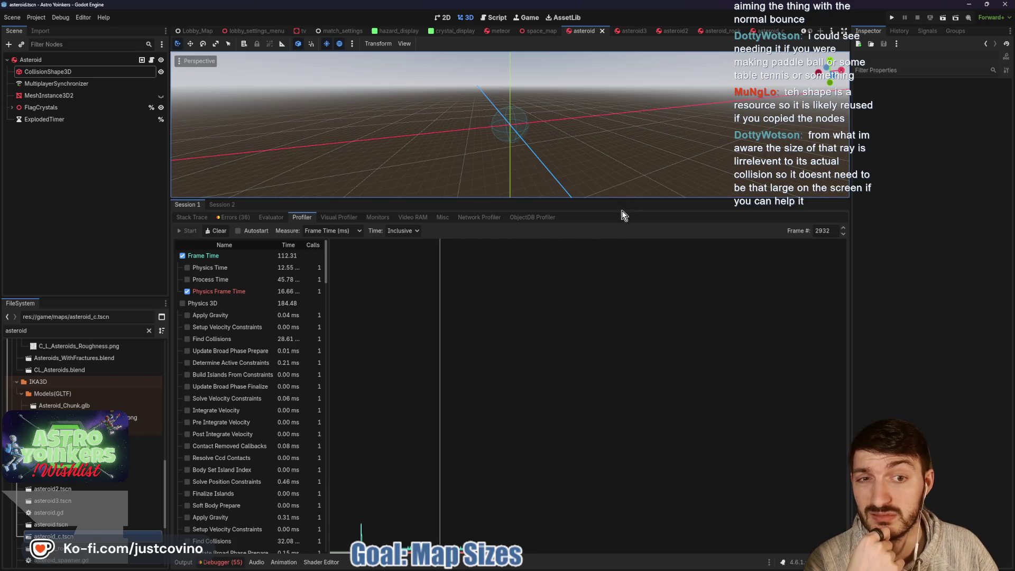
mouse_move(608, 199)
mouse_down()
mouse_move(607, 268)
mouse_move(614, 163)
mouse_up()
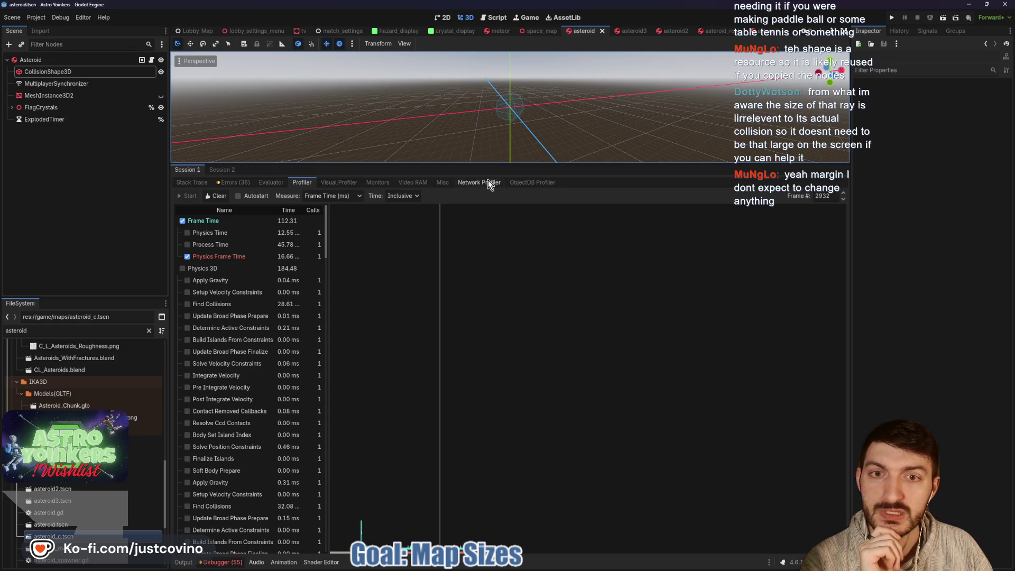
drag(492, 163, 549, 423)
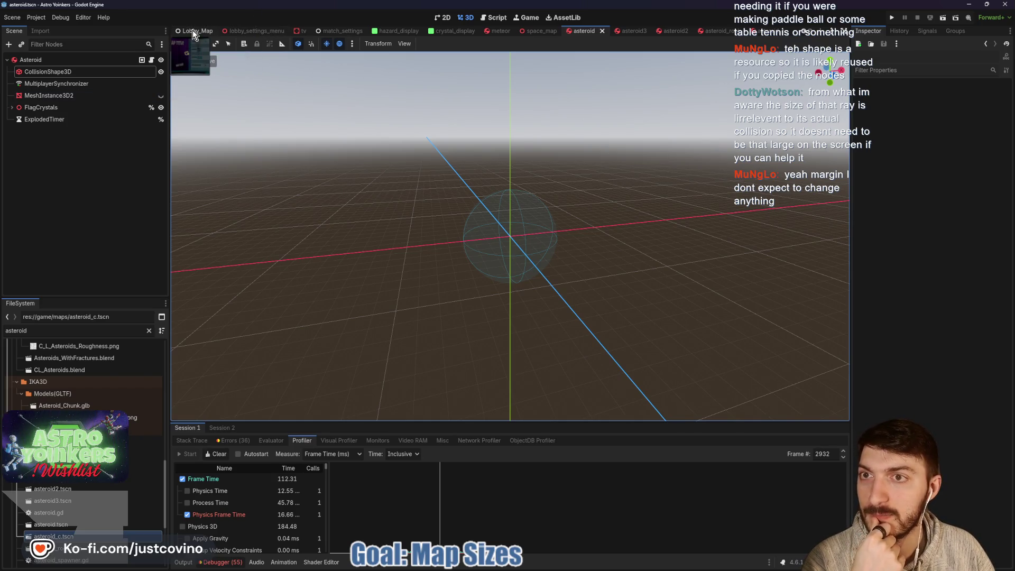
- Change AsteroidSpawner's DISTANCE_APART from 18.0 to 16.0 in space_map, save, and return to the asteroid scene
click(545, 31)
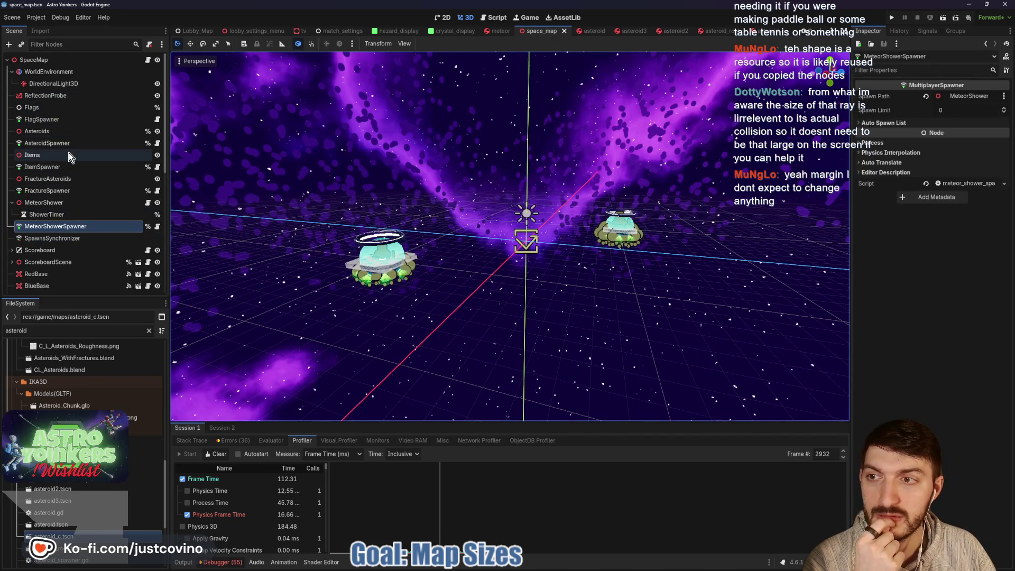
click(132, 143)
click(157, 143)
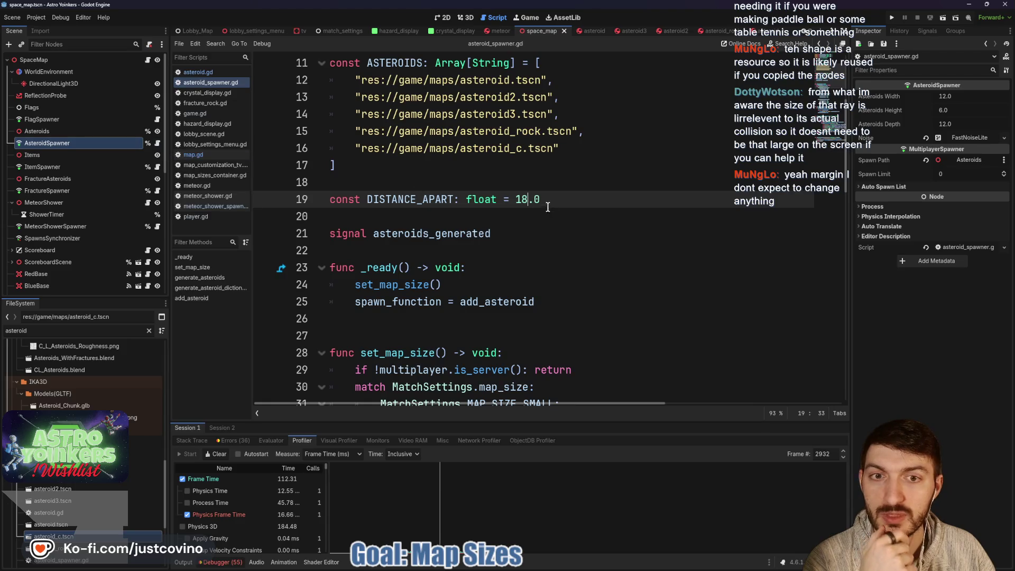
key(BackSpace)
text(6)
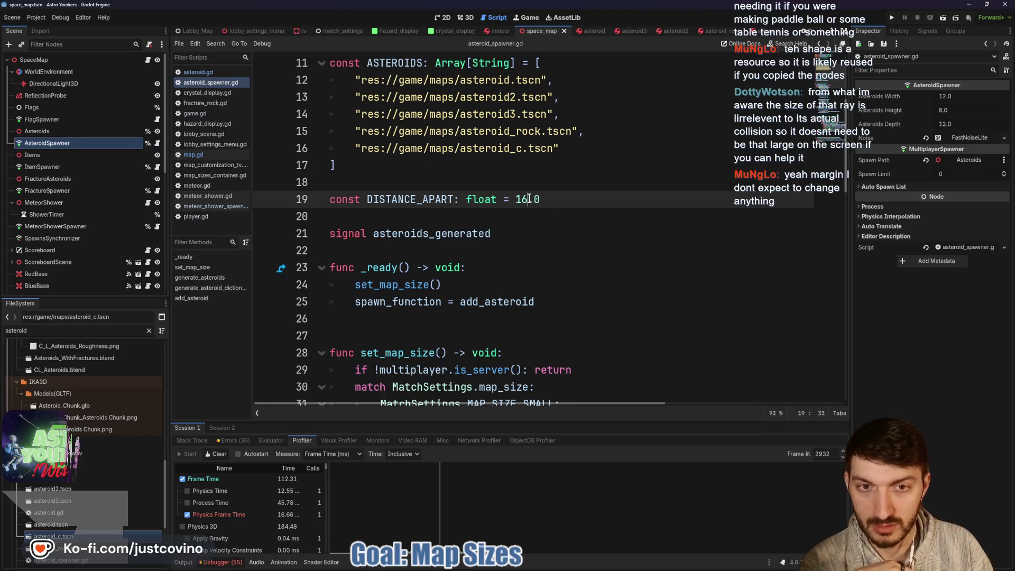
key(ctrl+s)
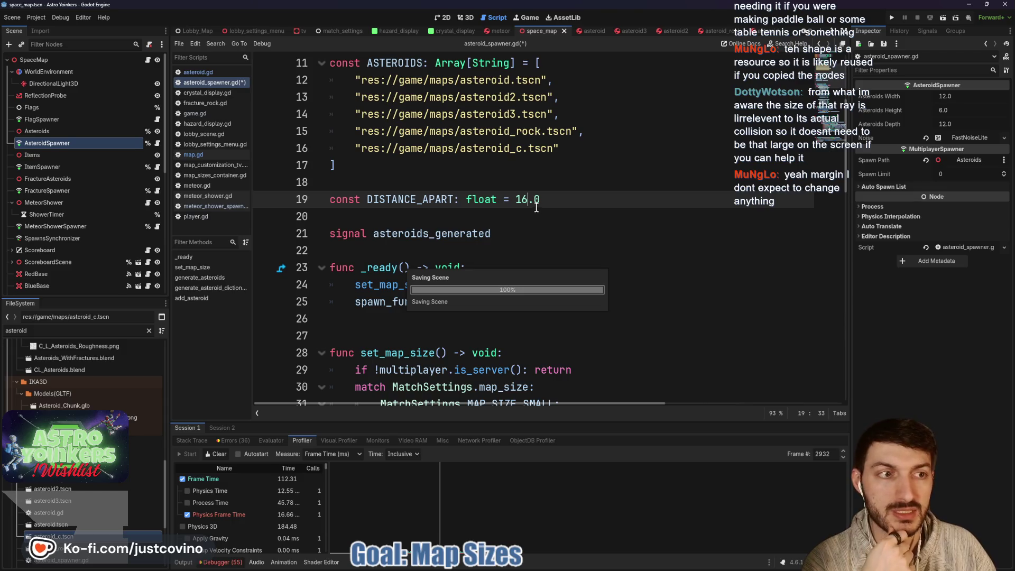
click(536, 225)
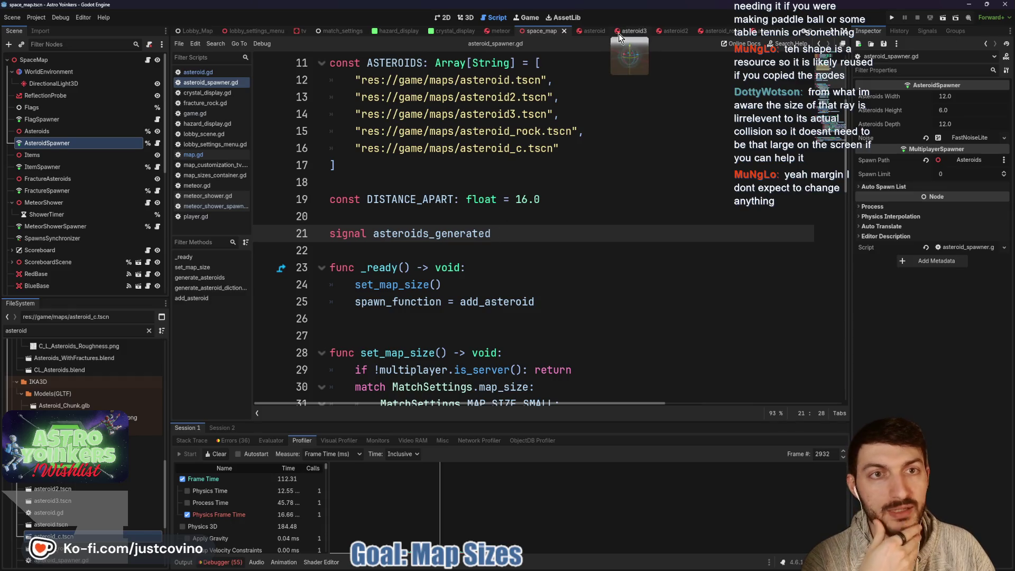
click(587, 31)
click(55, 74)
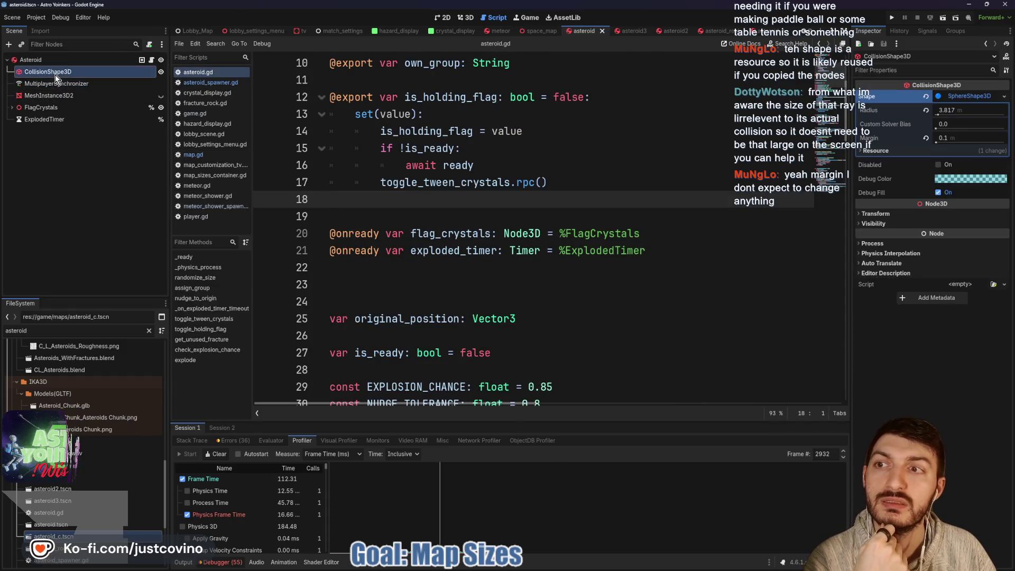
mouse_move(881, 142)
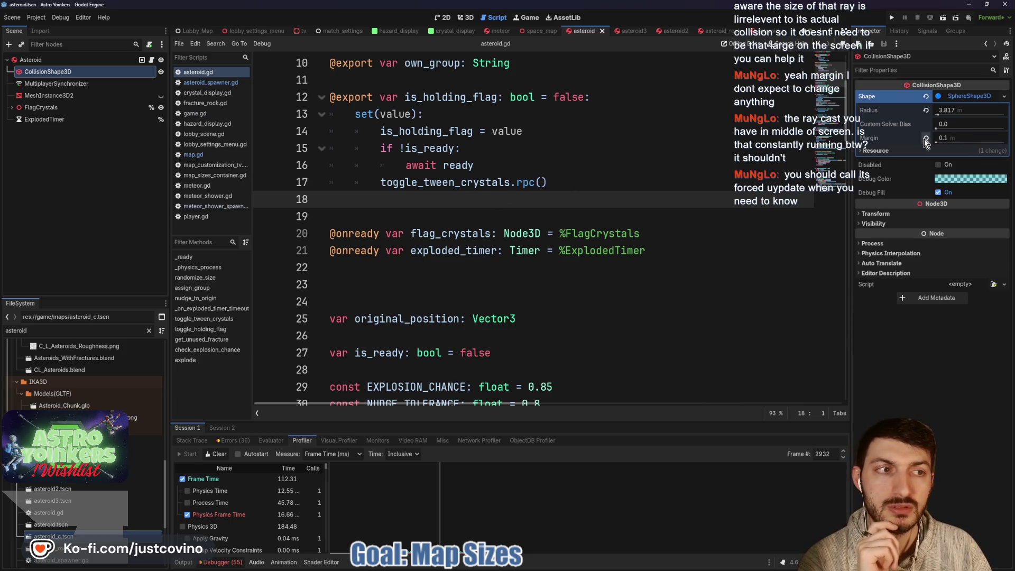
mouse_move(926, 142)
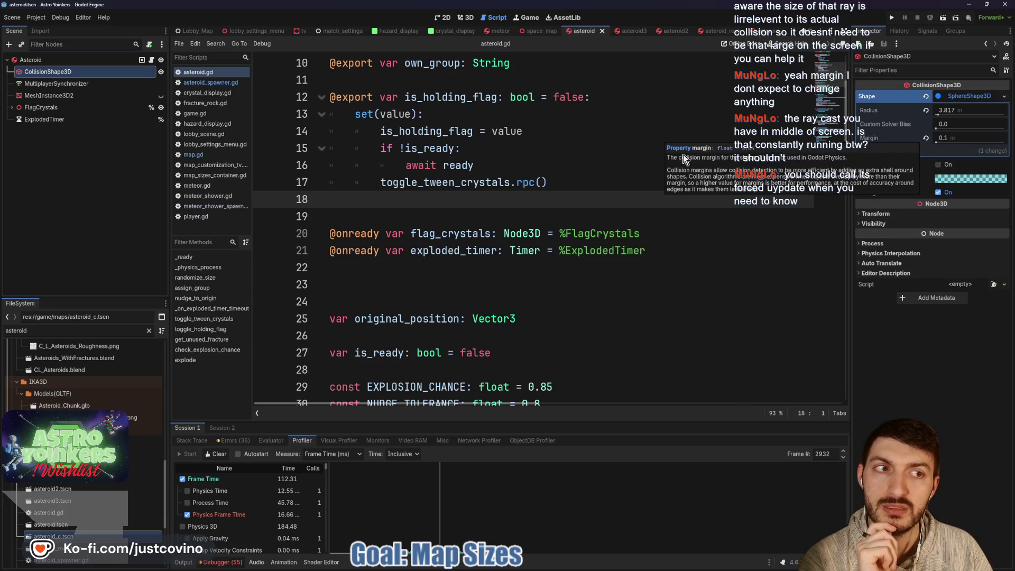
click(517, 185)
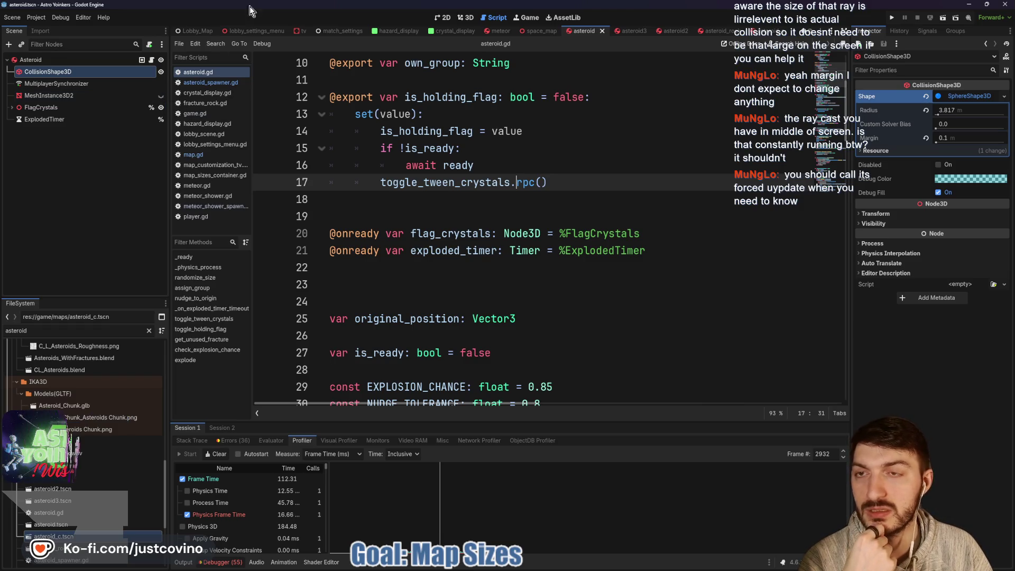
scroll(295, 31, up, 4)
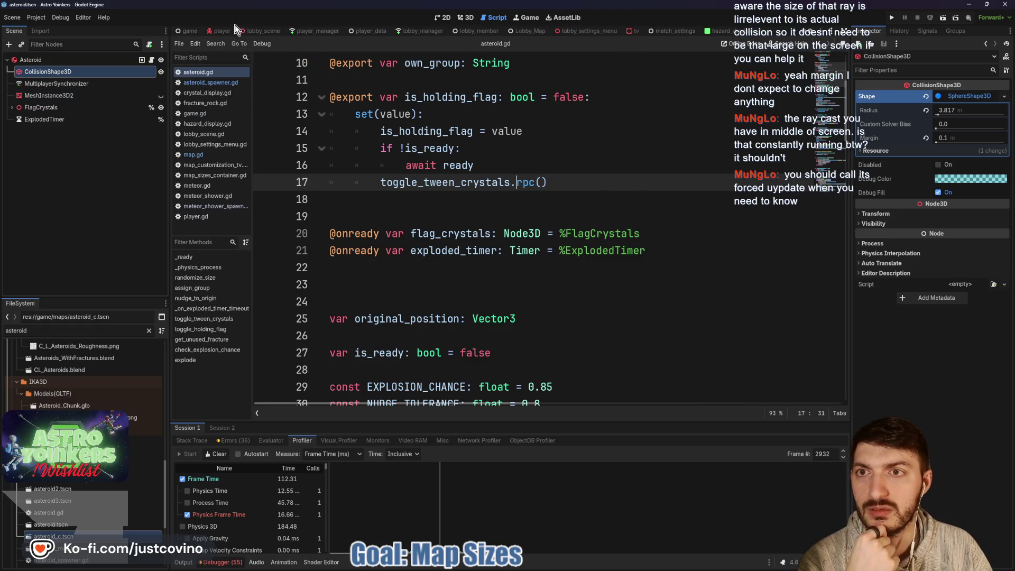
- Select the player scene's TargetRay RayCast3D and toggle its Debug Shape settings open and closed
click(223, 28)
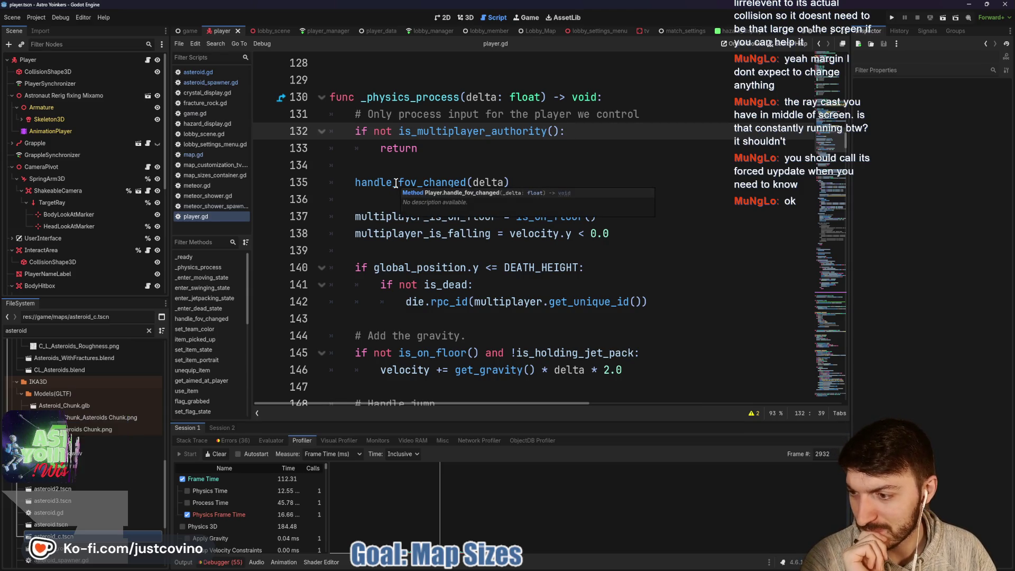
scroll(553, 251, down, 1)
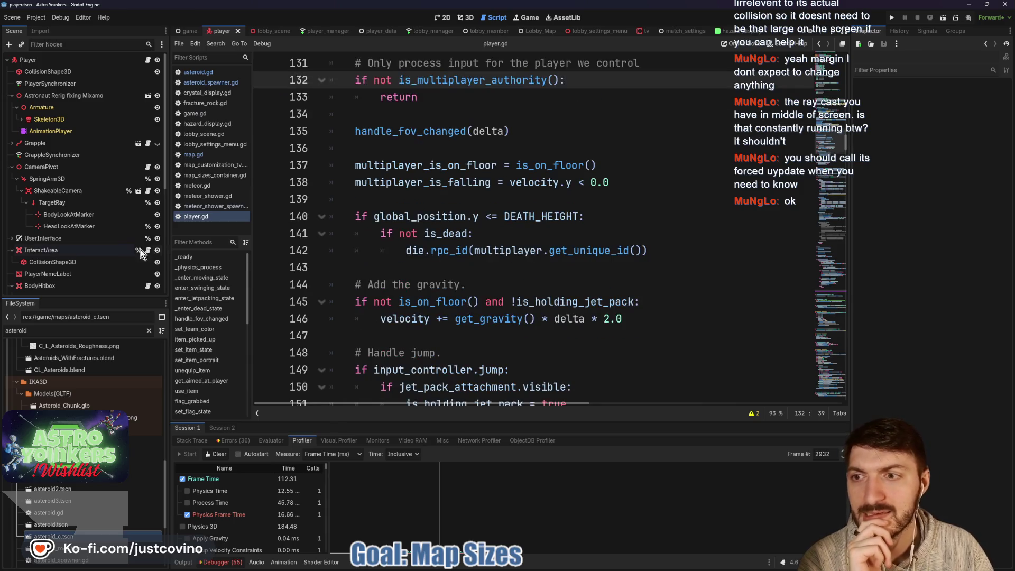
click(98, 201)
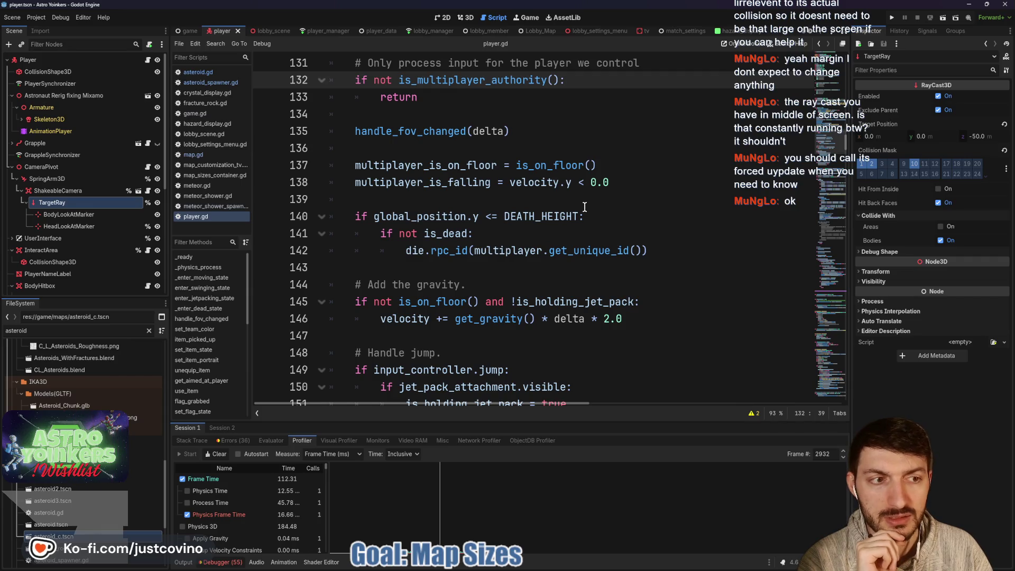
click(896, 253)
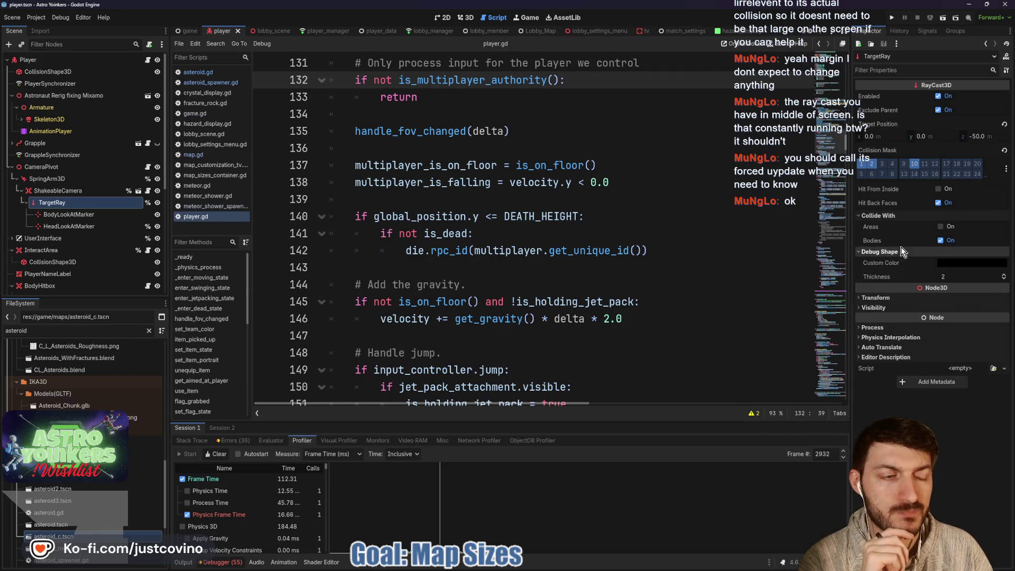
click(896, 251)
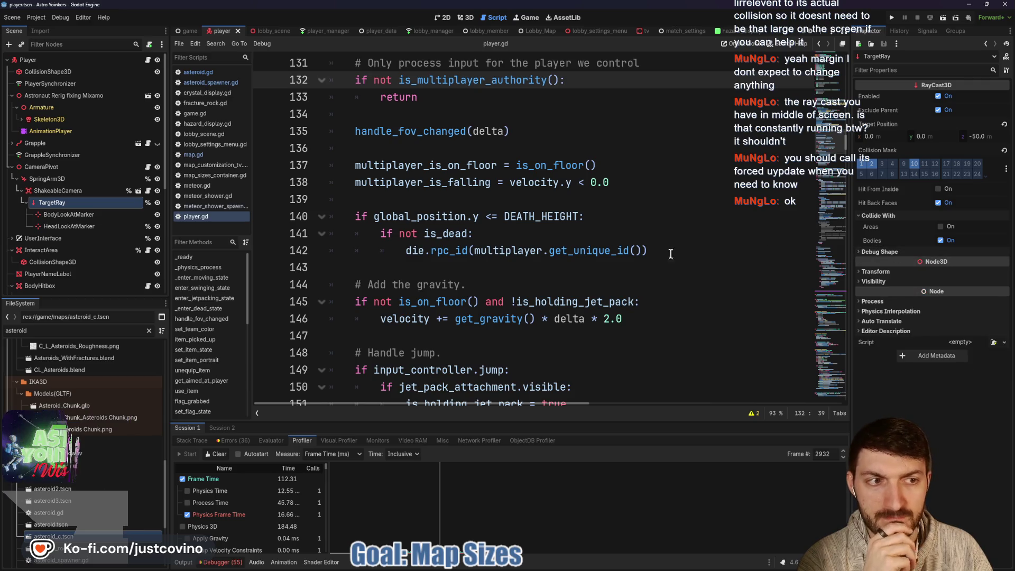
- Expand the profiler panel over most of the script view
scroll(580, 267, up, 15)
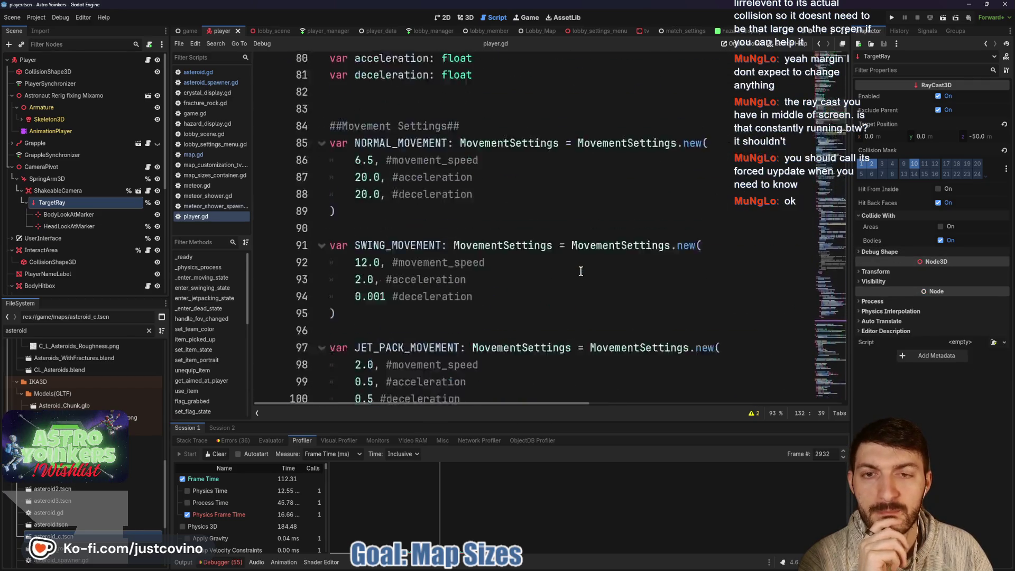
scroll(580, 271, up, 2)
scroll(581, 271, down, 6)
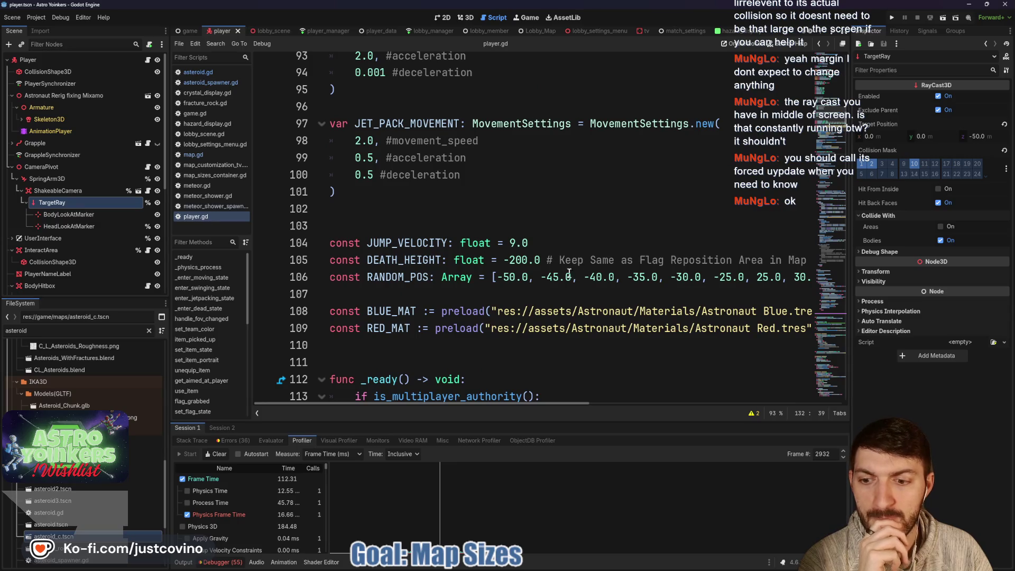
drag(483, 421, 479, 150)
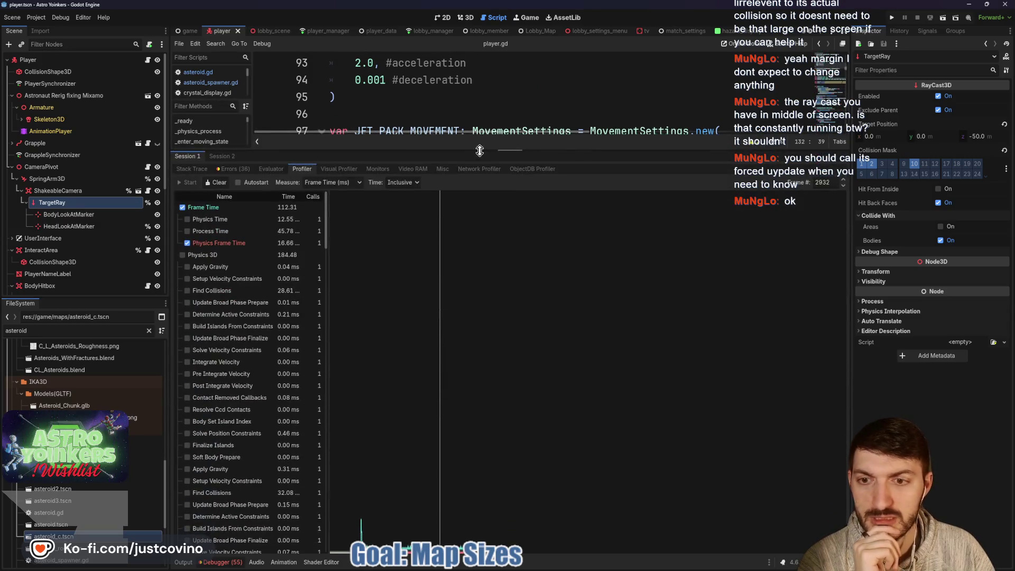
- Show the Find Collisions timings and scroll the Profiler list to Script Functions
click(250, 291)
scroll(254, 317, down, 5)
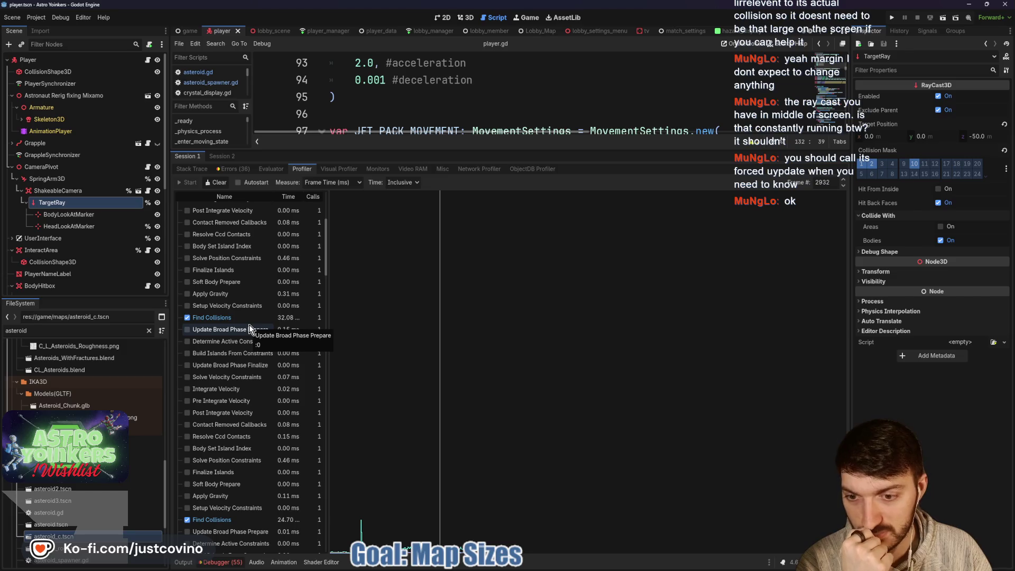
scroll(249, 325, down, 5)
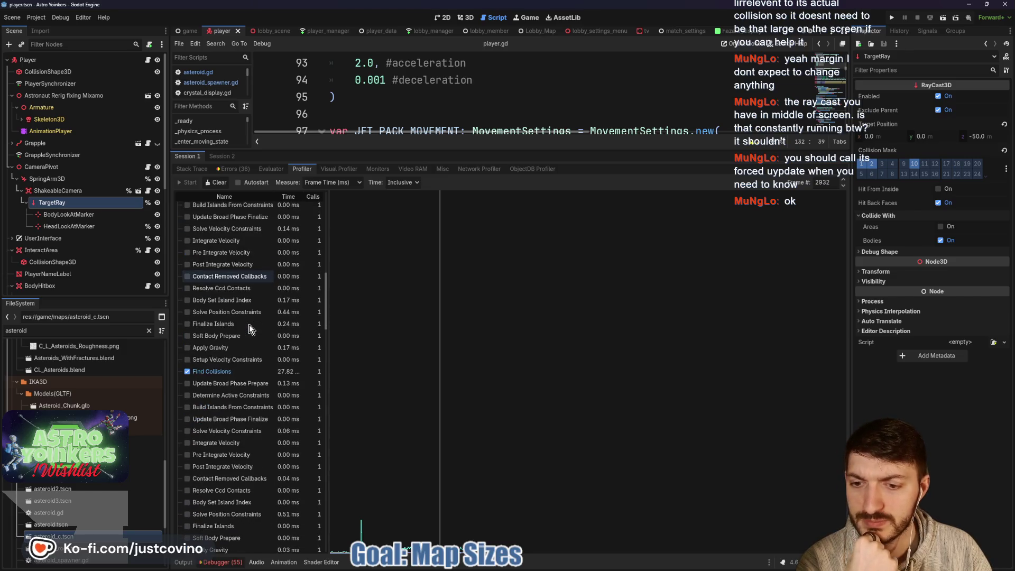
scroll(249, 324, down, 4)
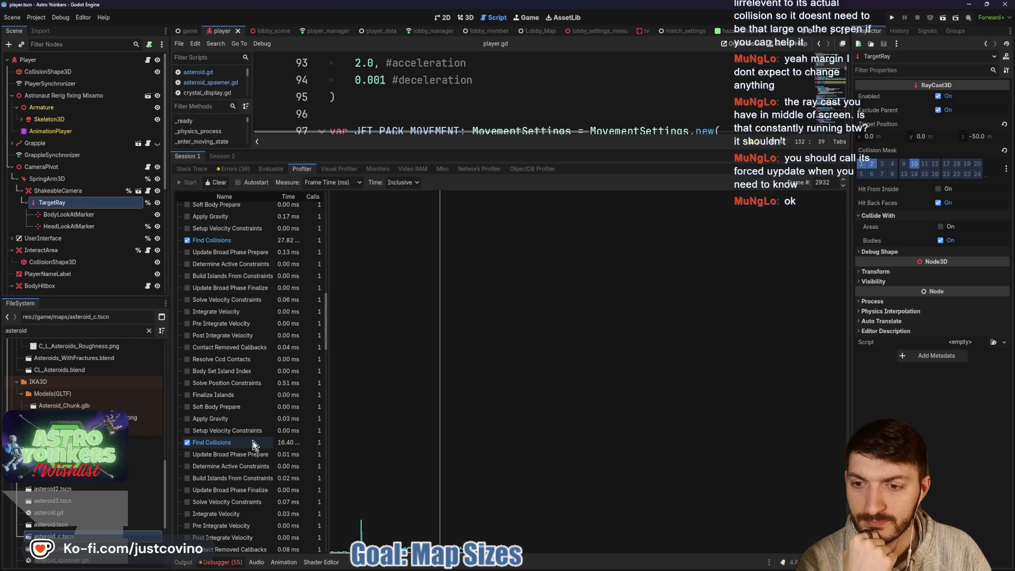
scroll(245, 389, down, 10)
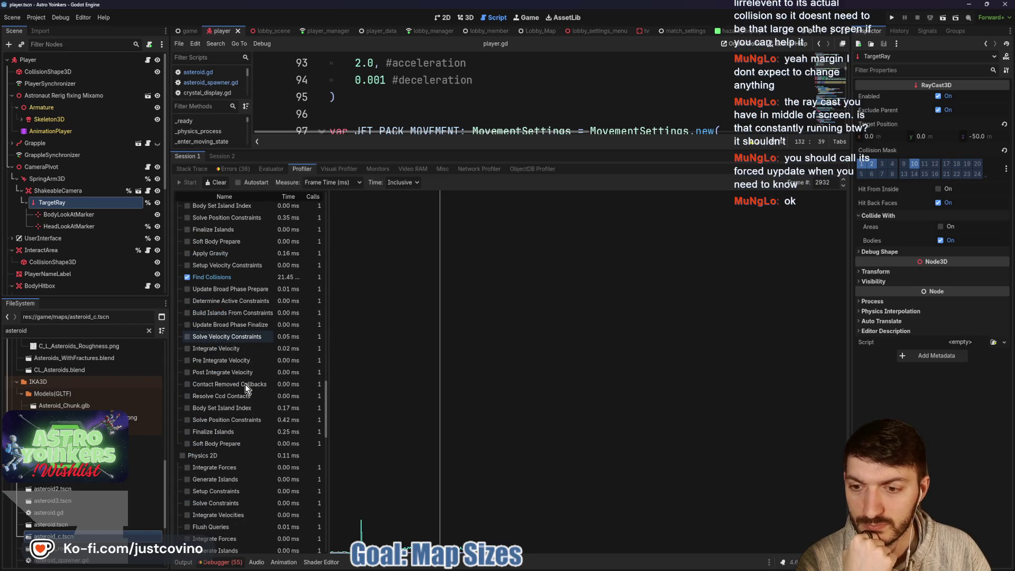
scroll(246, 389, down, 6)
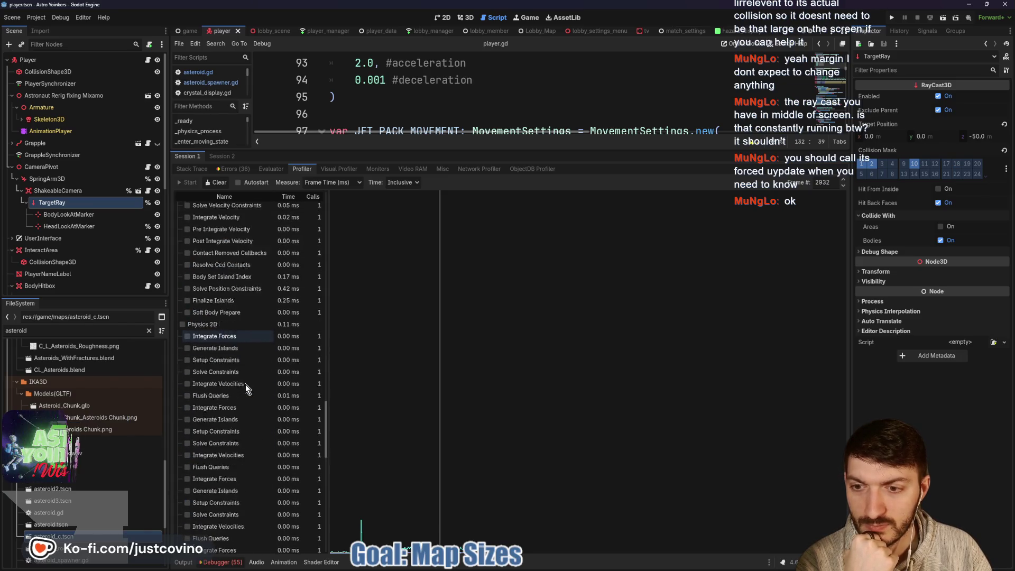
scroll(245, 385, down, 5)
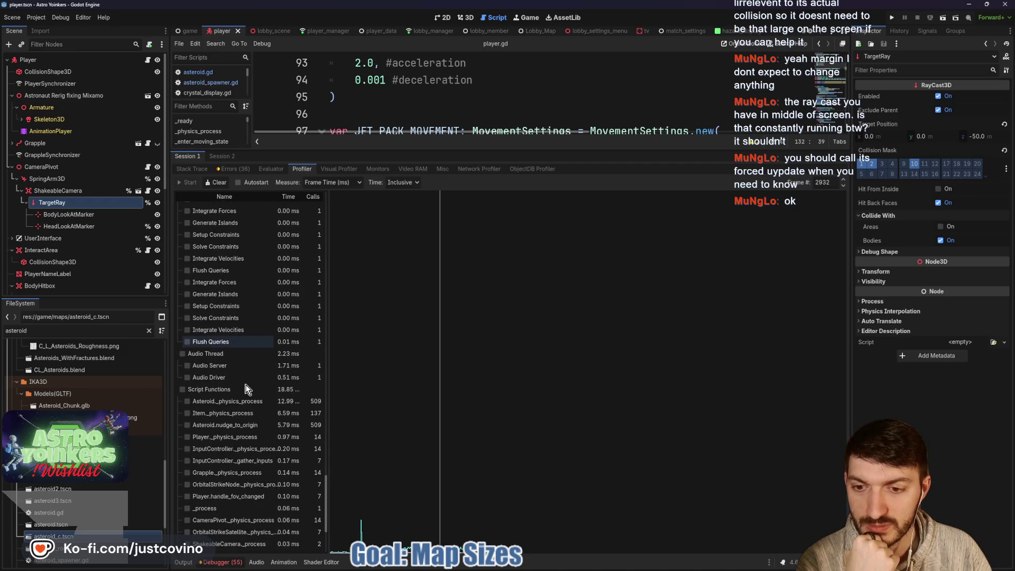
scroll(247, 387, down, 1)
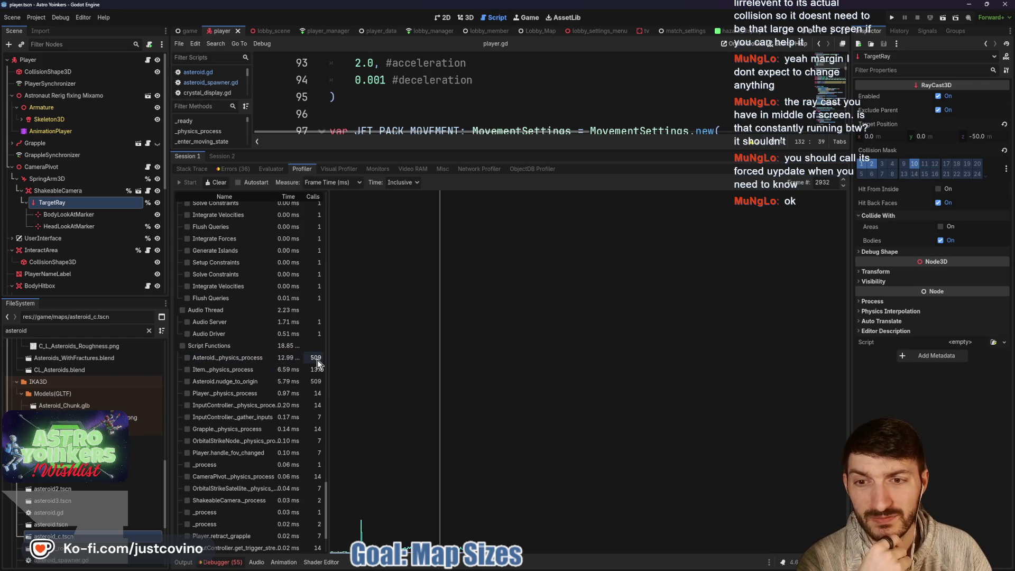
- Inspect Asteroid._physics_process (12.99 ms, 509 calls) and enlarge the script editor above the debugger
click(287, 362)
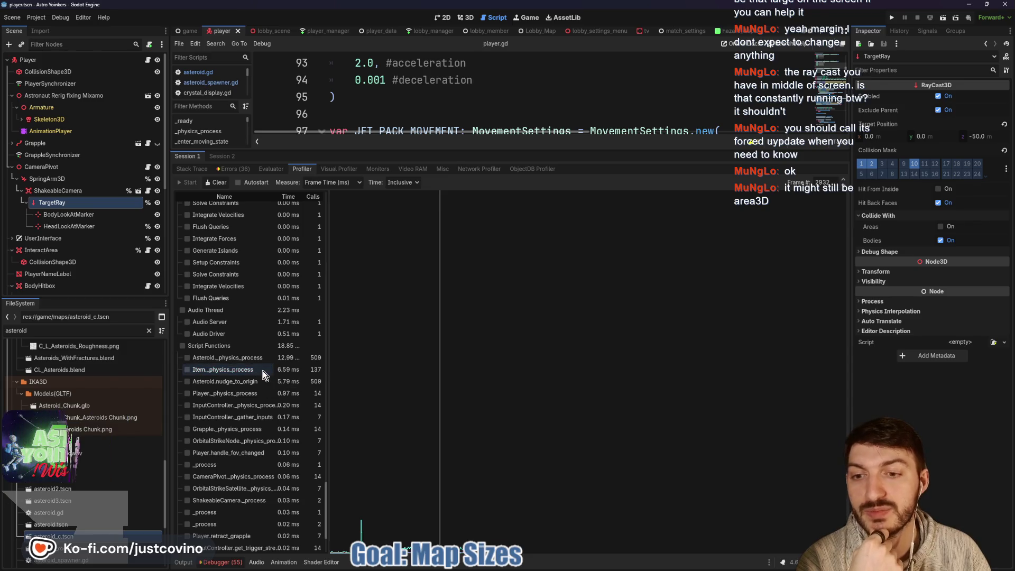
scroll(262, 370, down, 3)
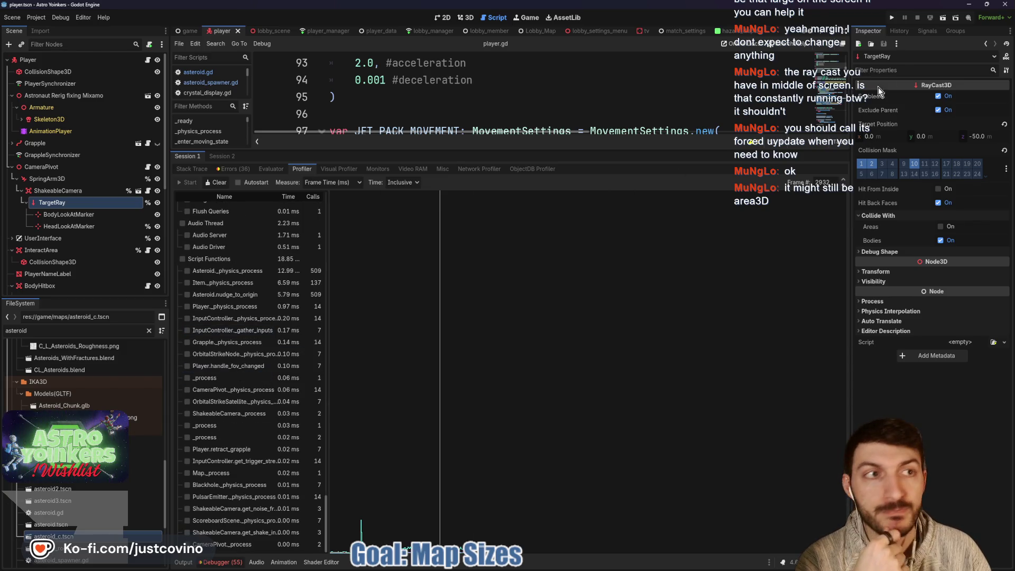
drag(554, 150, 554, 389)
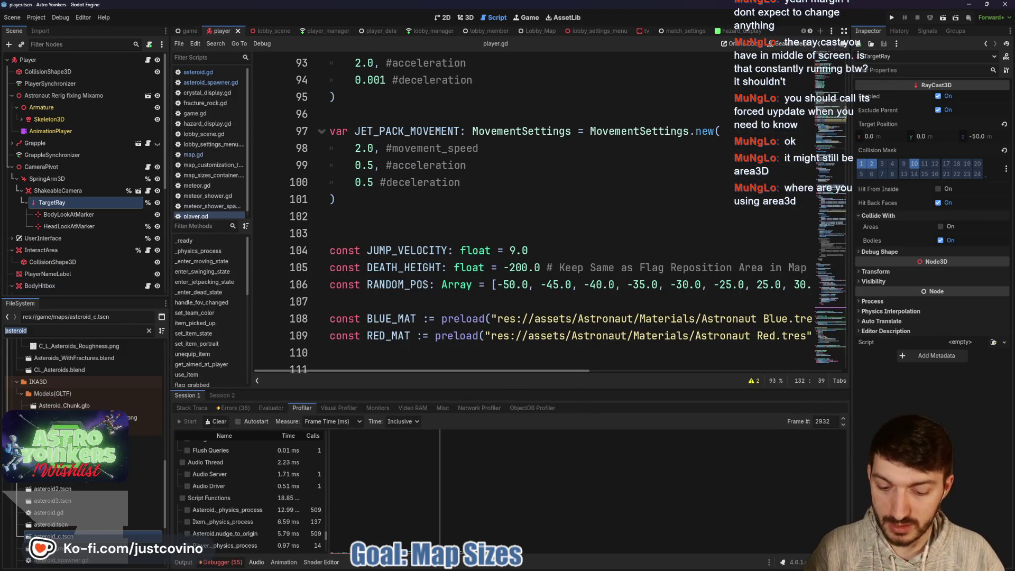
- Filter the FileSystem for 'item' and open item.tscn in the 3D view
text(items)
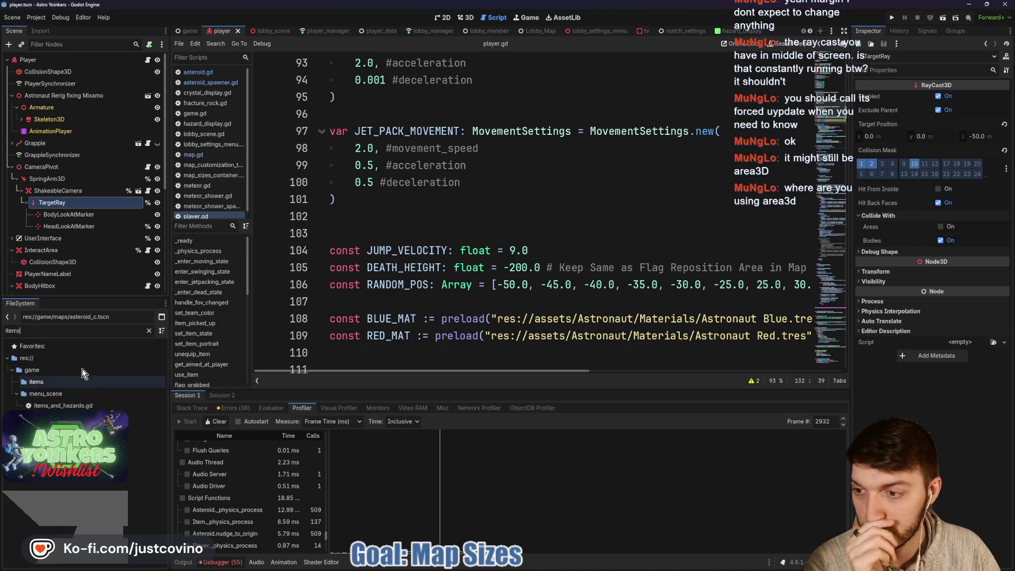
key(BackSpace)
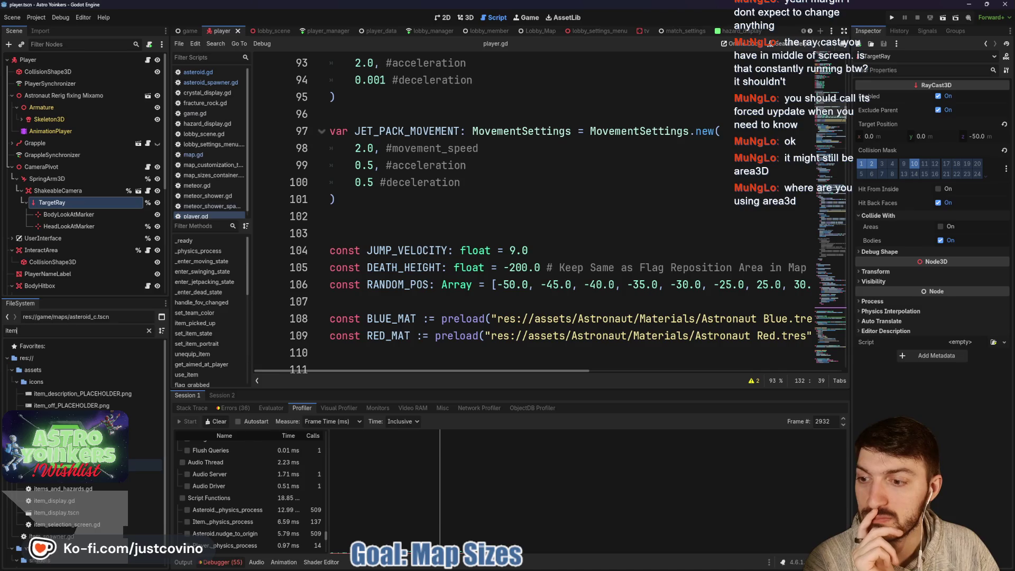
double_click(145, 465)
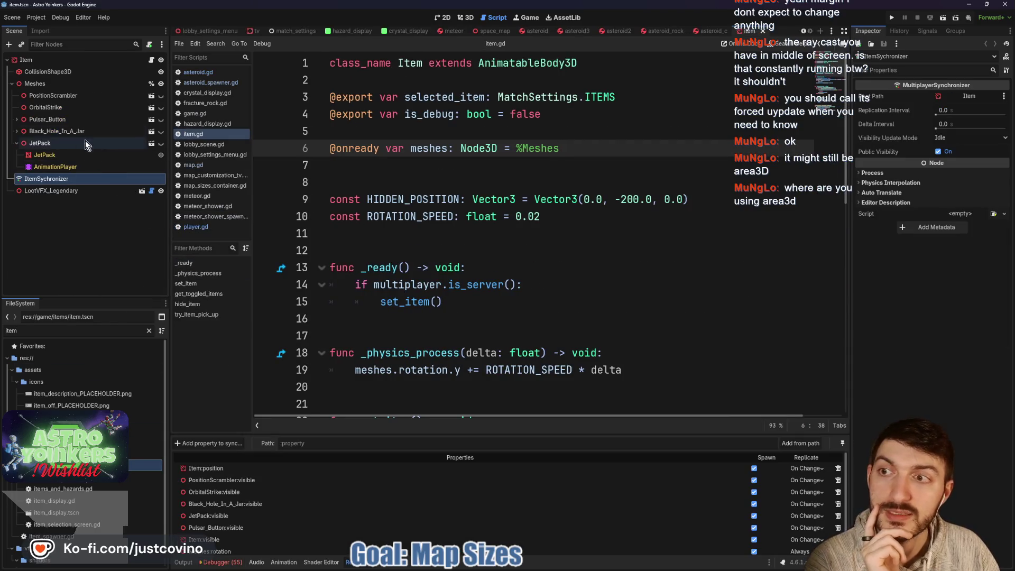
click(17, 59)
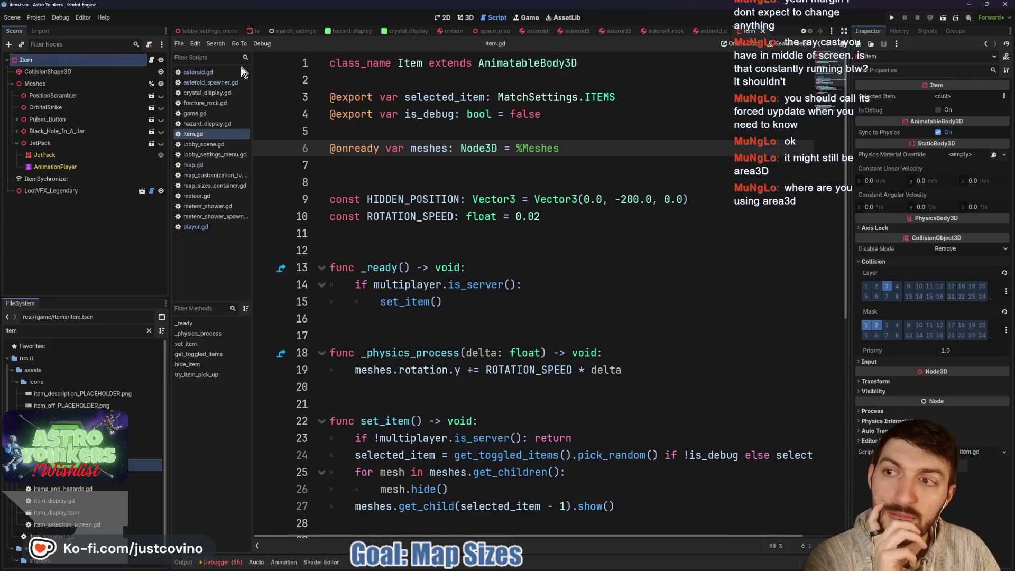
click(464, 18)
- Set the item's CollisionShape3D margin to 0.1 and save item.tscn
scroll(464, 197, down, 3)
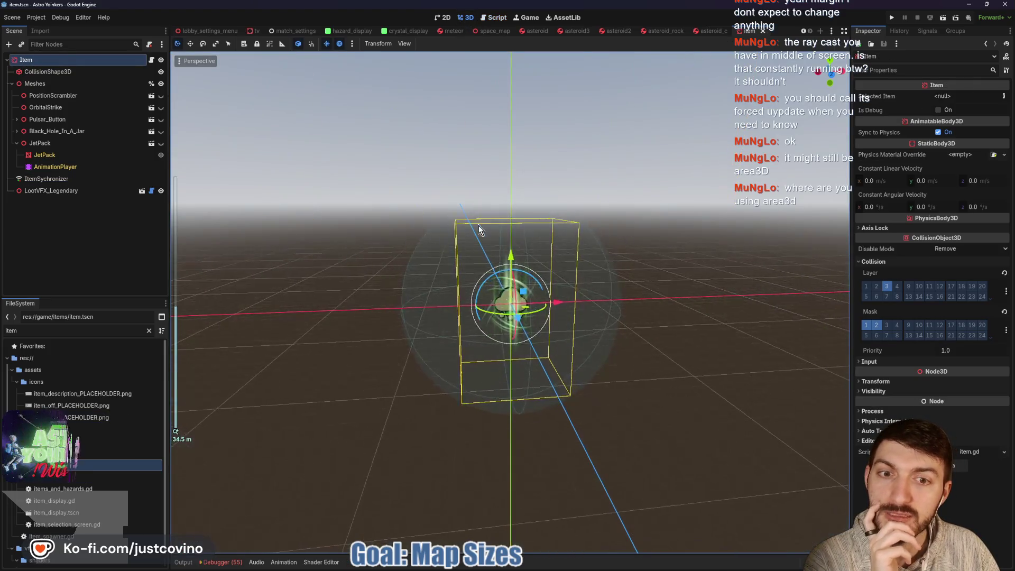
click(57, 71)
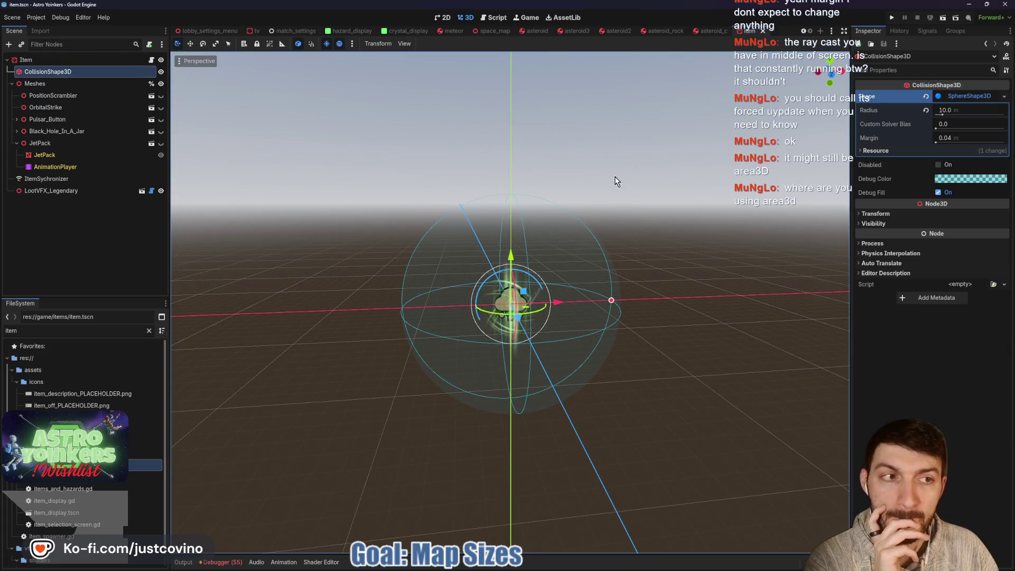
click(959, 139)
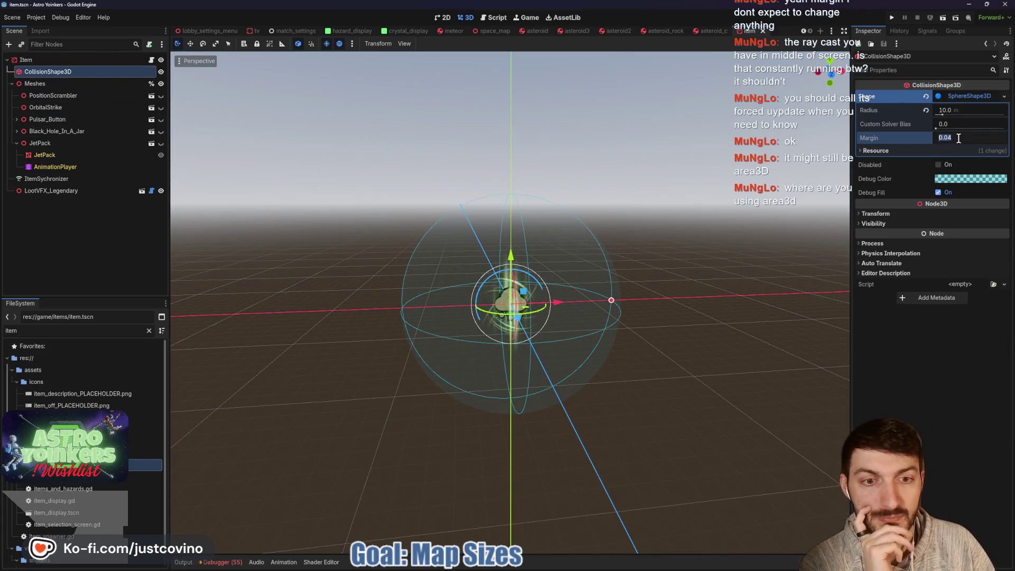
text(0)
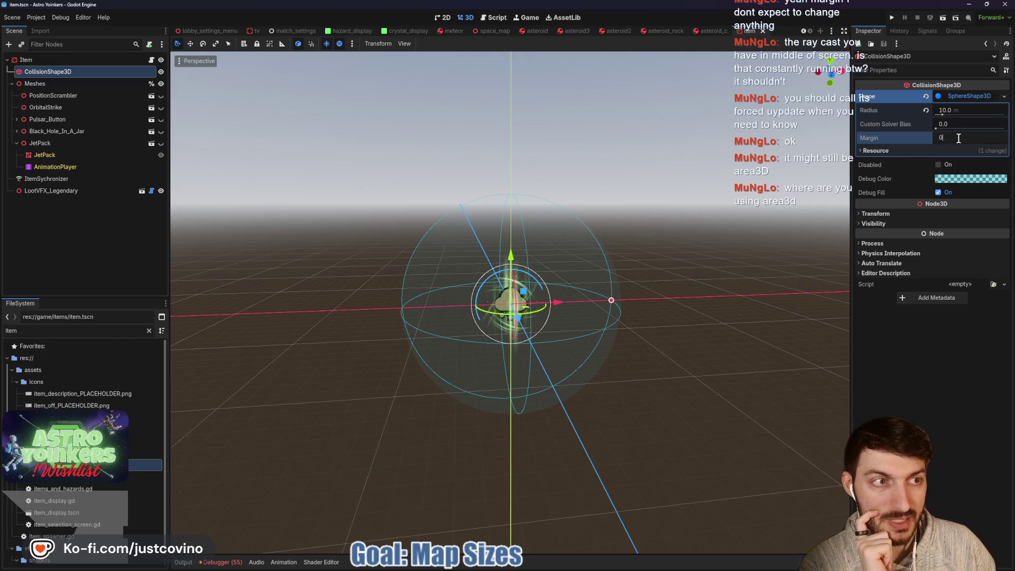
text(.1)
key(Return)
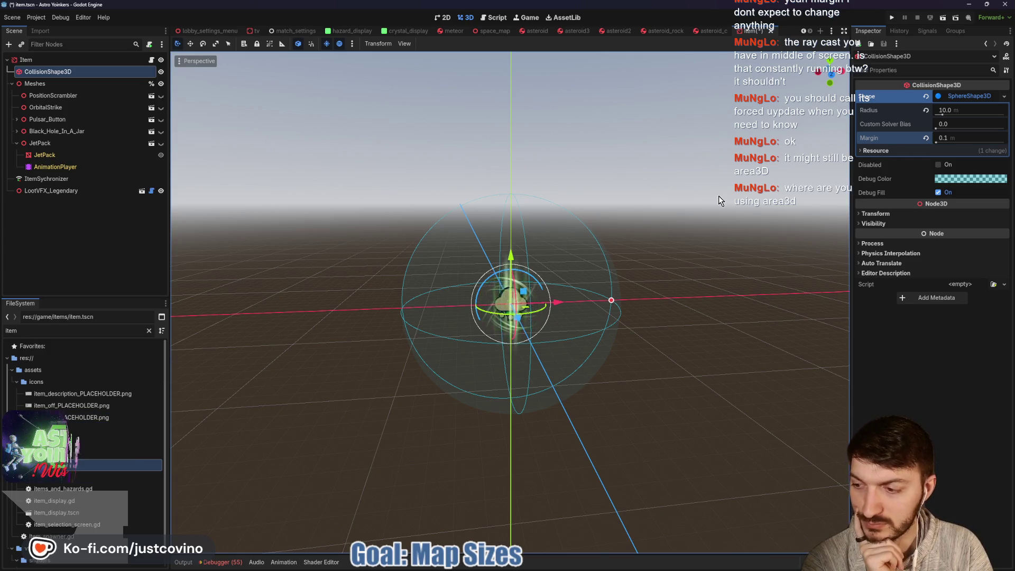
key(ctrl+s)
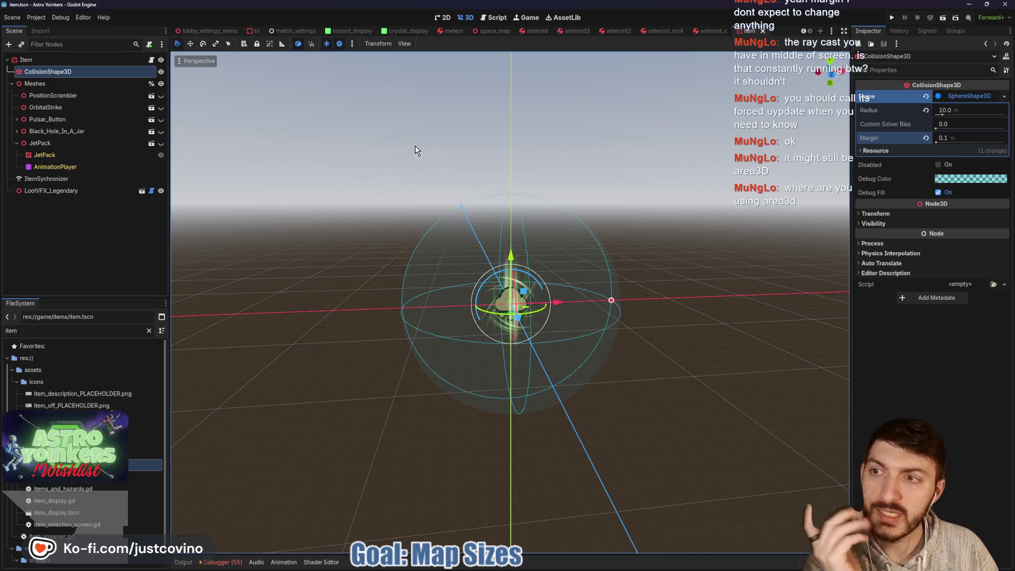
scroll(208, 33, up, 5)
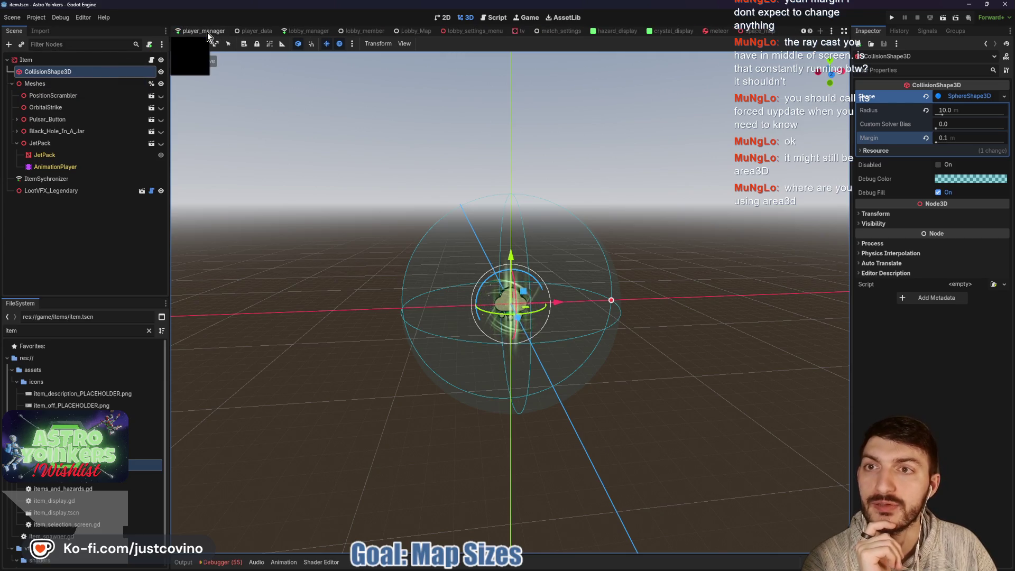
scroll(207, 33, up, 3)
- Return to the player scene, look over InteractArea, and open ShakeableCamera's shakeable_camera.gd script
click(208, 33)
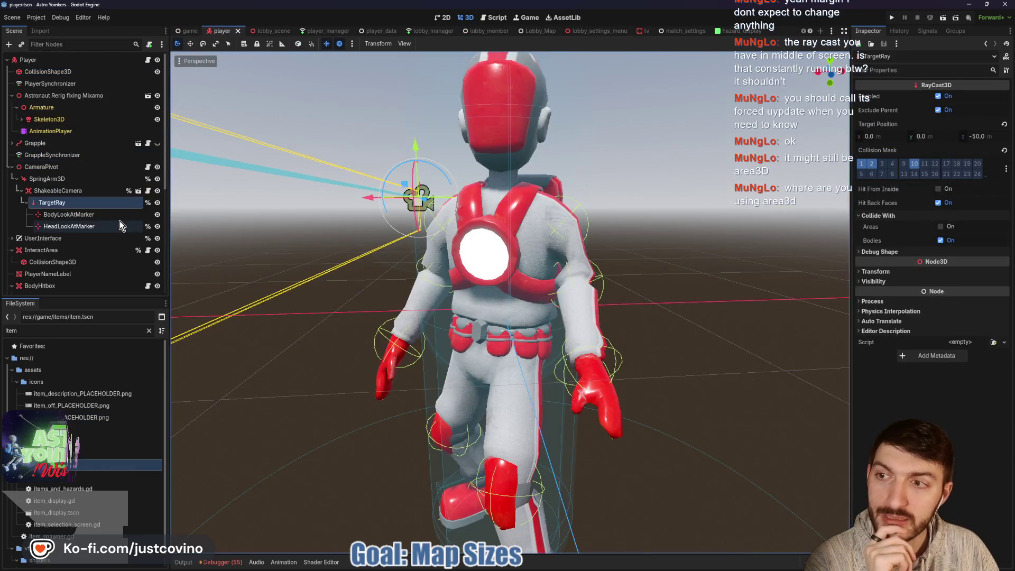
click(35, 250)
scroll(411, 262, down, 5)
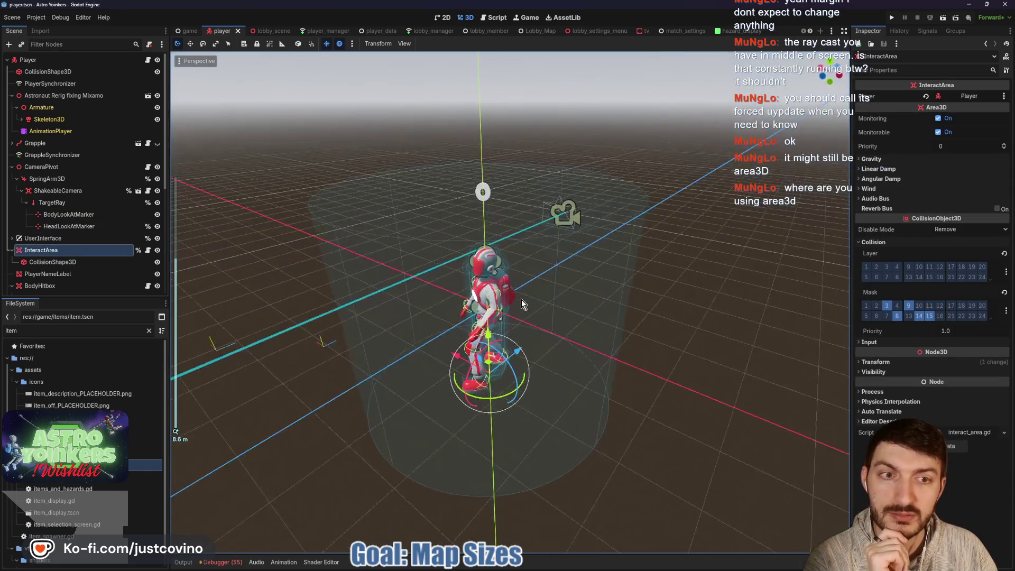
drag(521, 299, 617, 288)
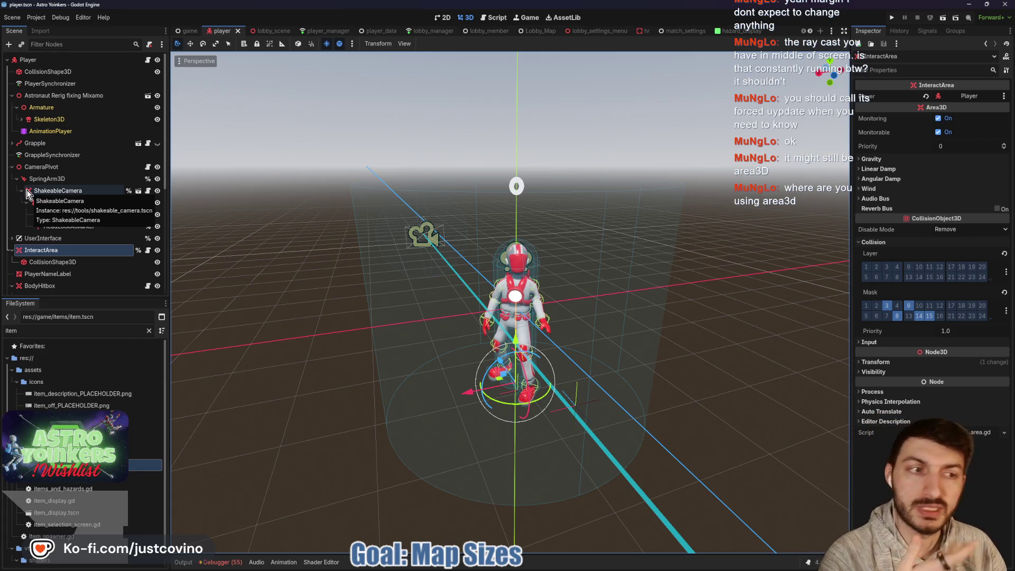
click(147, 190)
scroll(471, 270, down, 4)
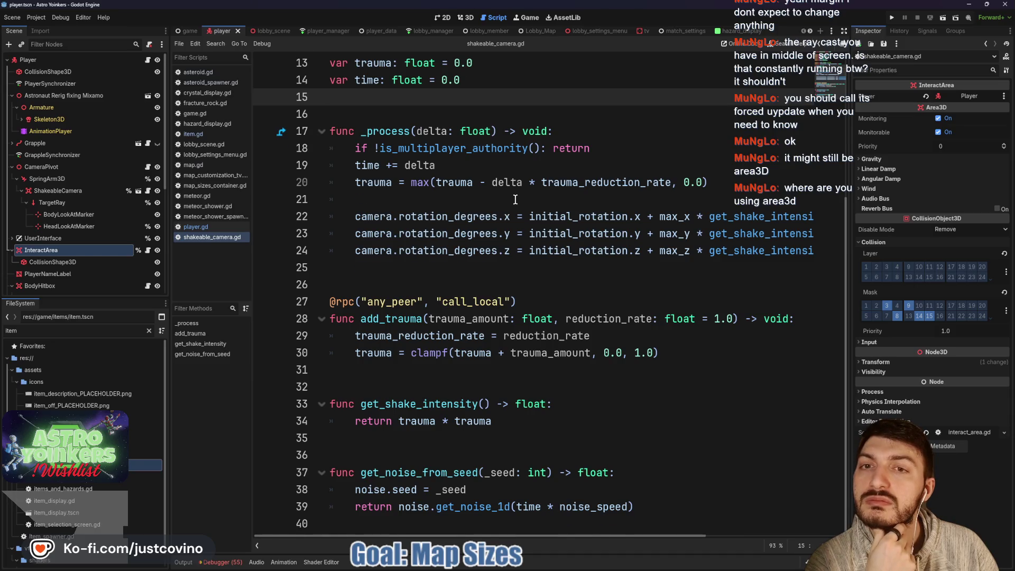
- Review interact_area.gd's _on_body_entered function, then open the shakeable_camera.tscn scene
scroll(515, 199, up, 4)
scroll(513, 223, down, 4)
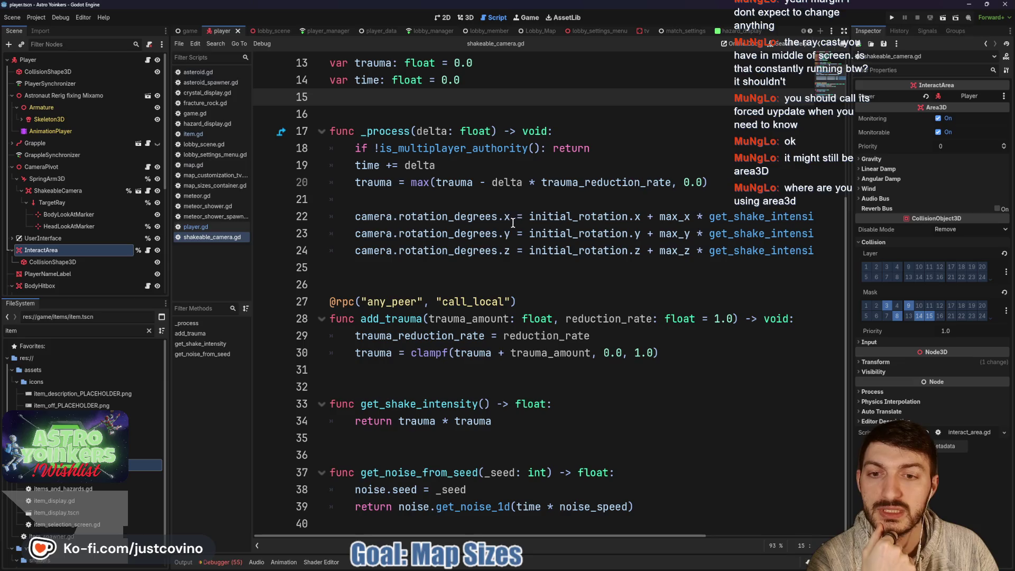
click(149, 249)
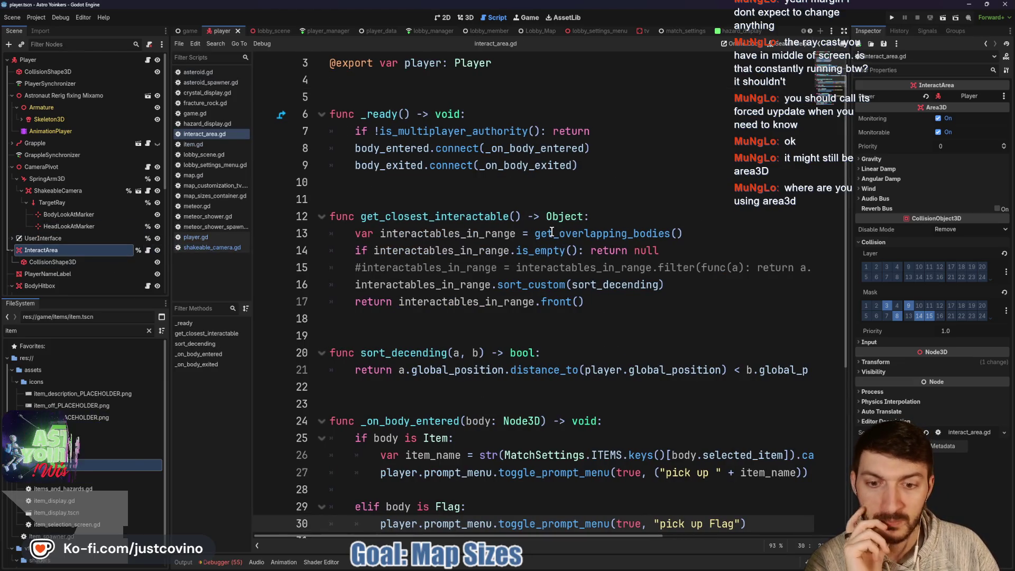
scroll(551, 231, down, 3)
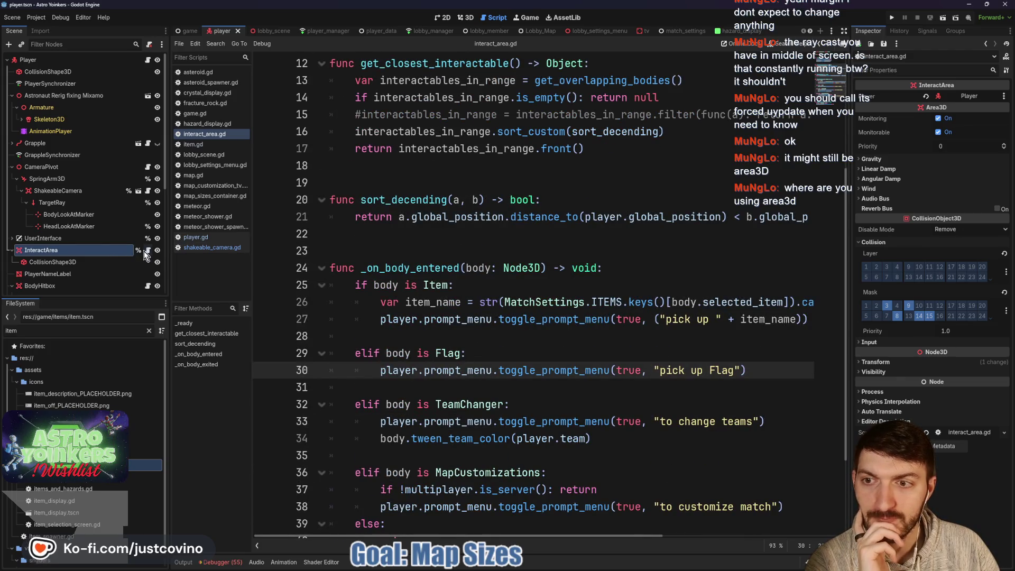
scroll(505, 257, up, 4)
scroll(505, 257, down, 5)
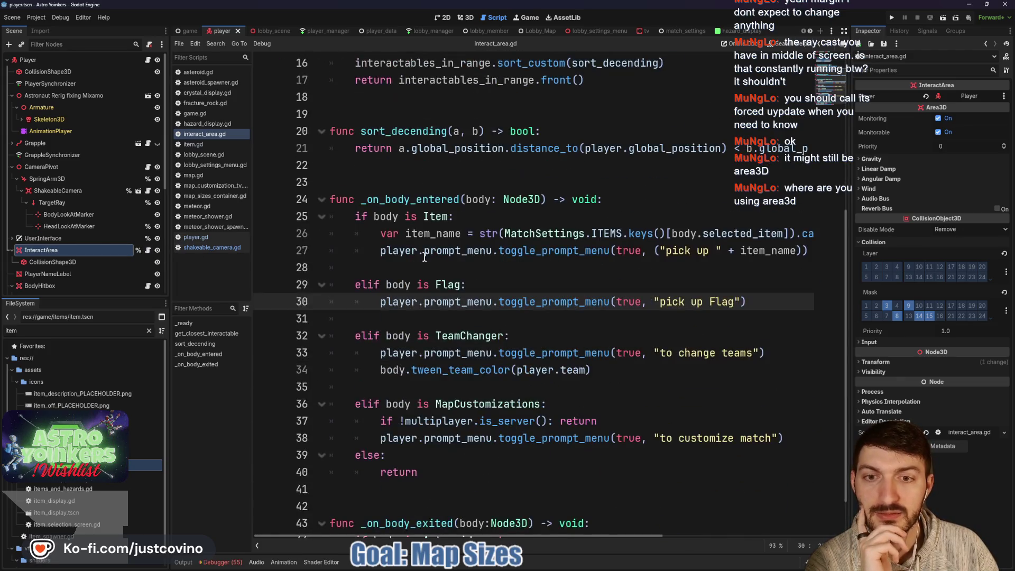
double_click(409, 199)
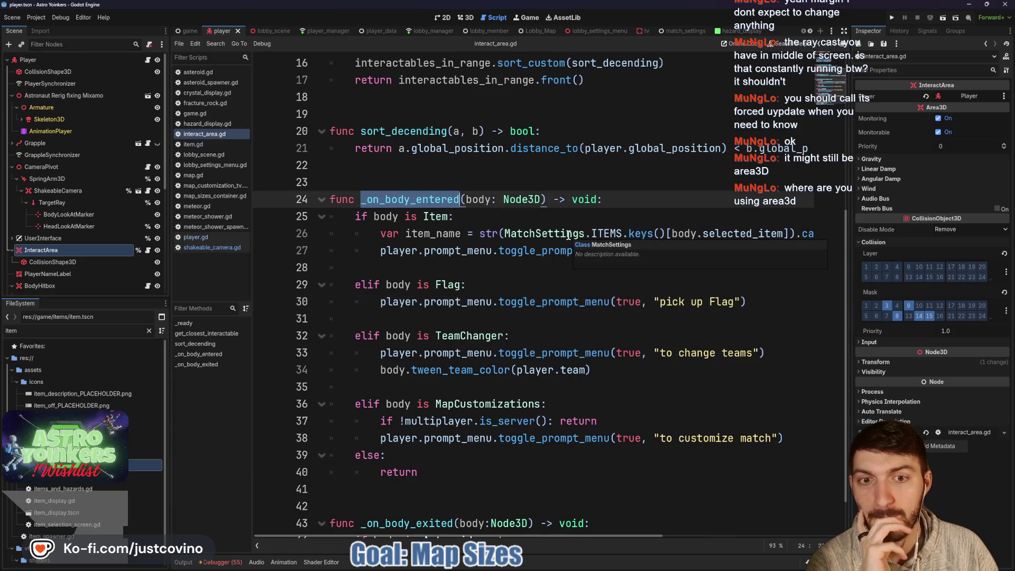
scroll(493, 287, down, 1)
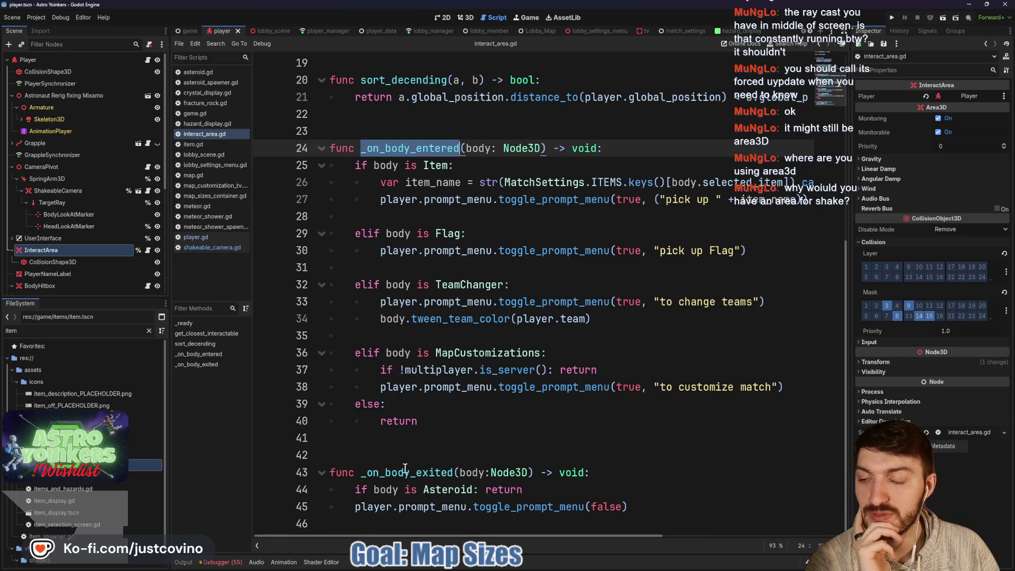
click(419, 267)
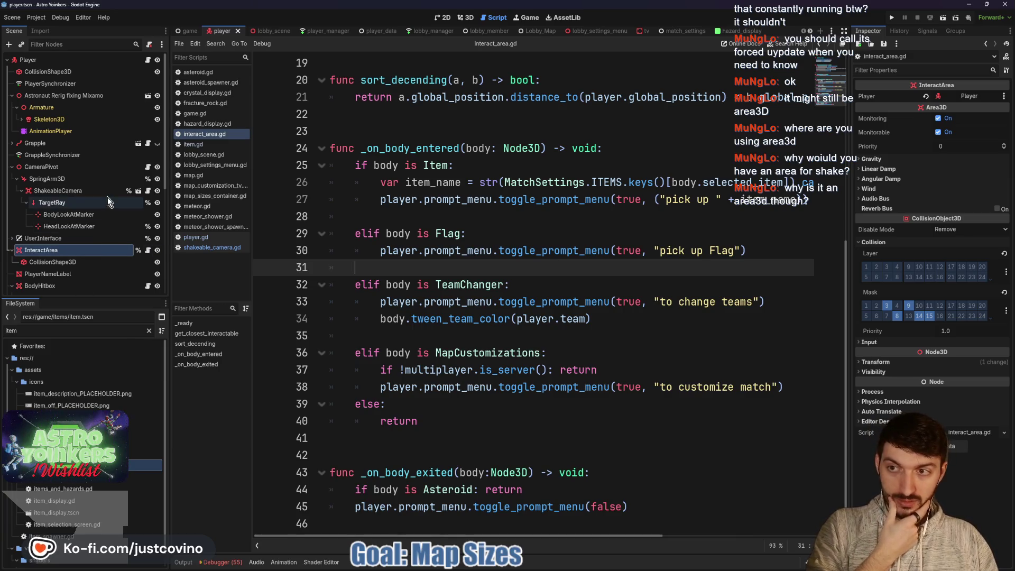
click(138, 191)
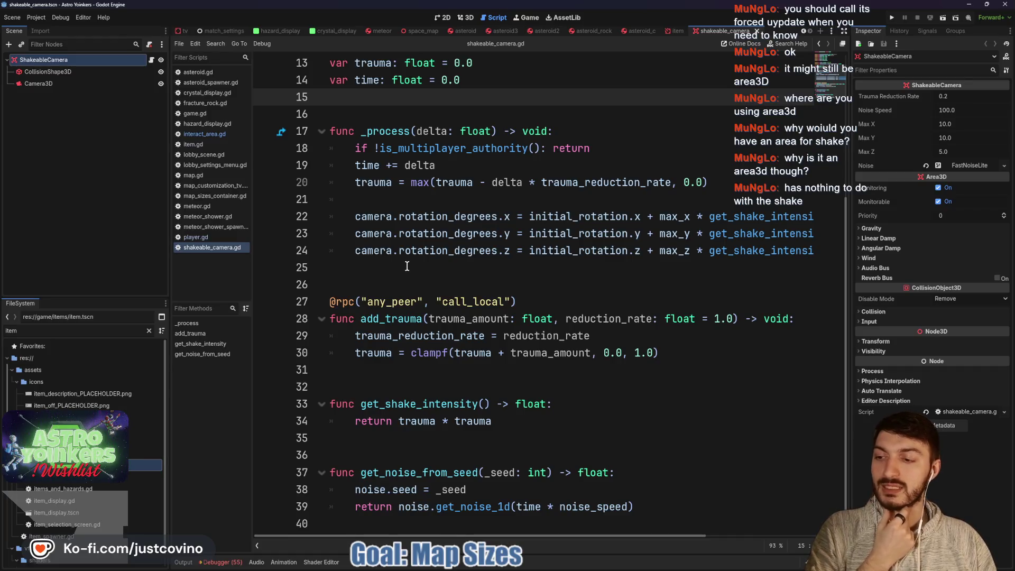
- In the 3D view, switch off Monitoring and Monitorable on the ShakeableCamera Area3D
click(461, 20)
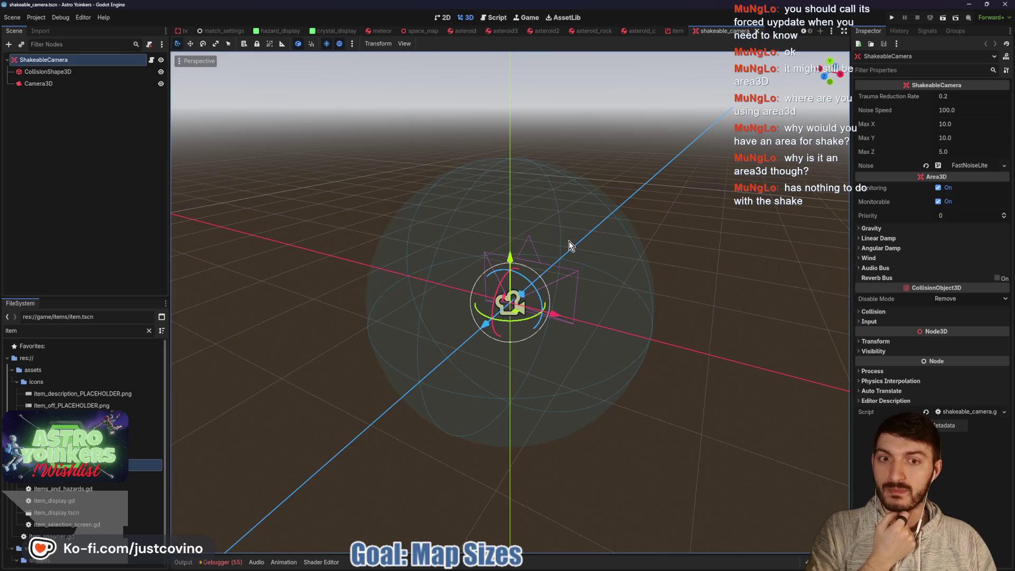
drag(634, 256, 548, 250)
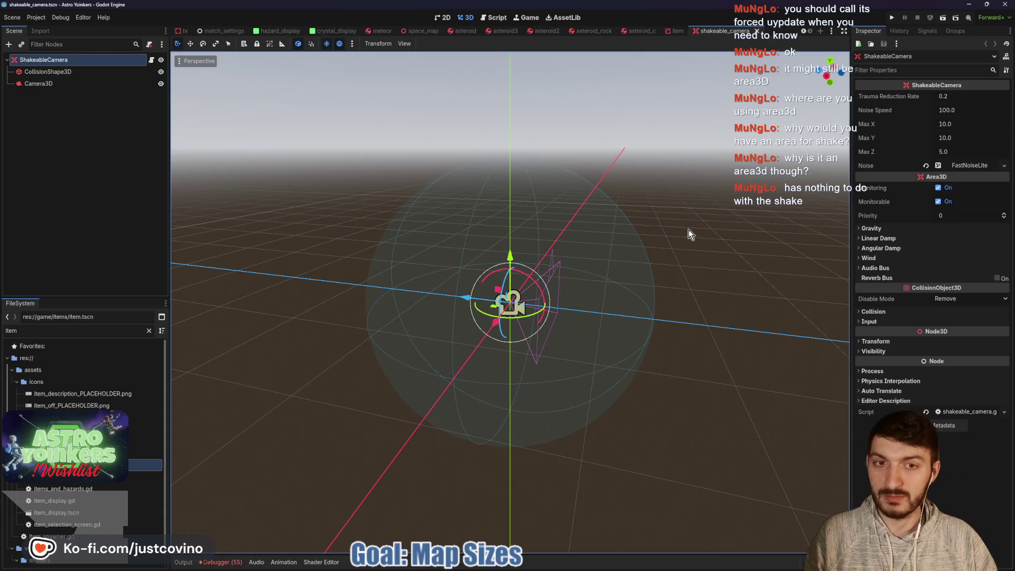
mouse_move(601, 263)
mouse_down()
mouse_move(729, 209)
mouse_move(767, 203)
mouse_up()
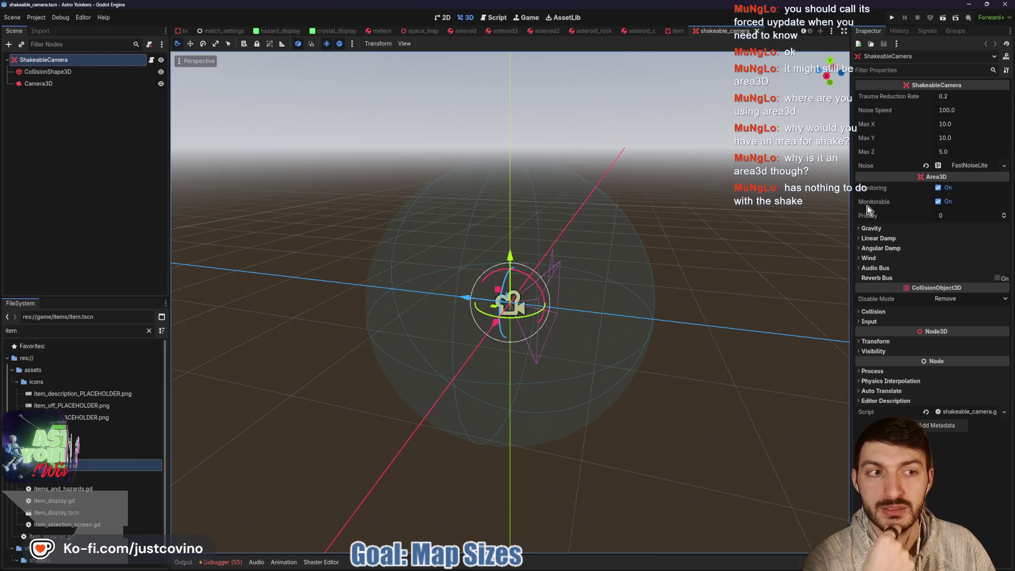
mouse_move(880, 195)
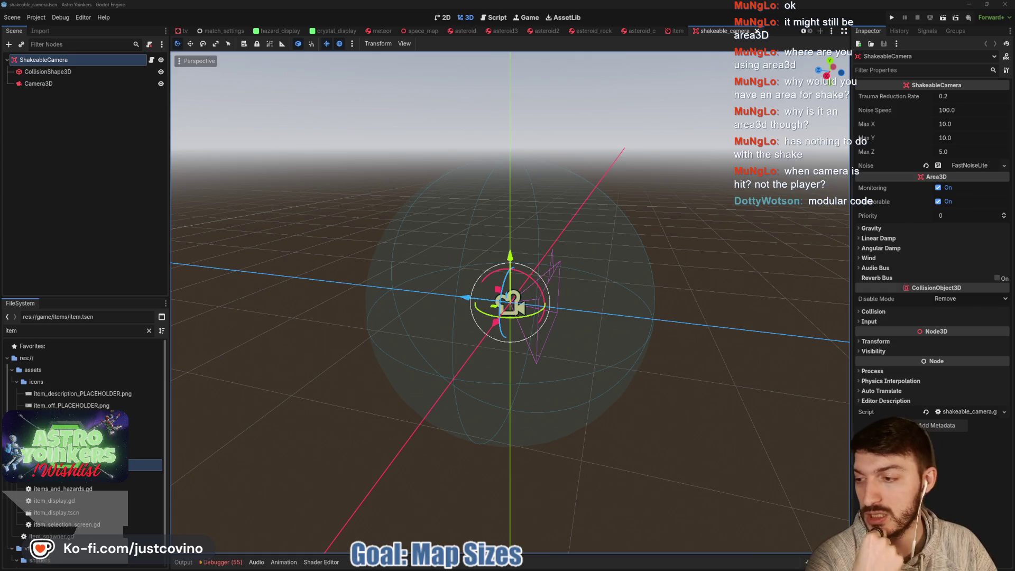
click(938, 188)
click(938, 201)
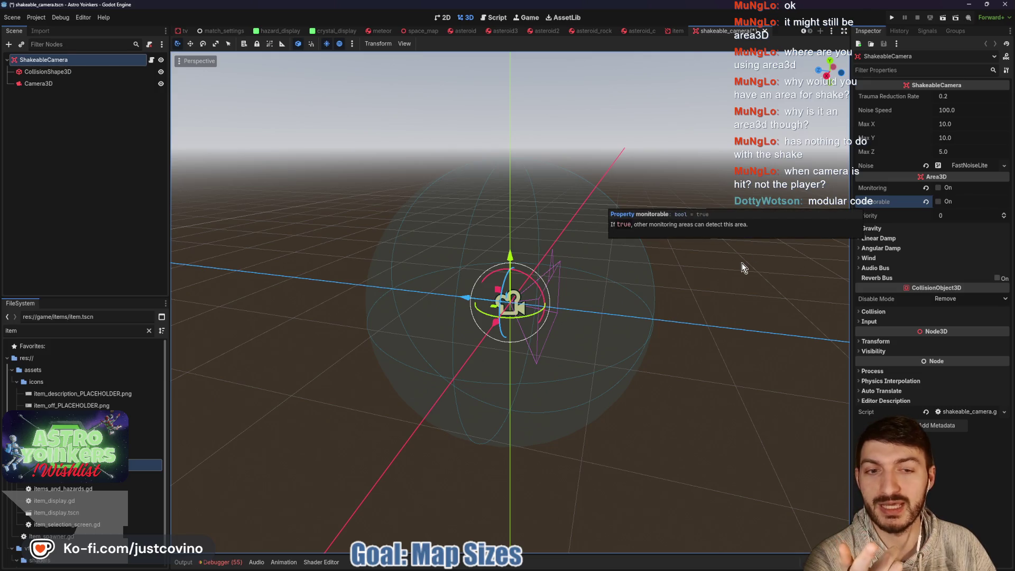
- Orbit slightly around the camera and return to the shakeable_camera.gd code
drag(719, 259, 599, 222)
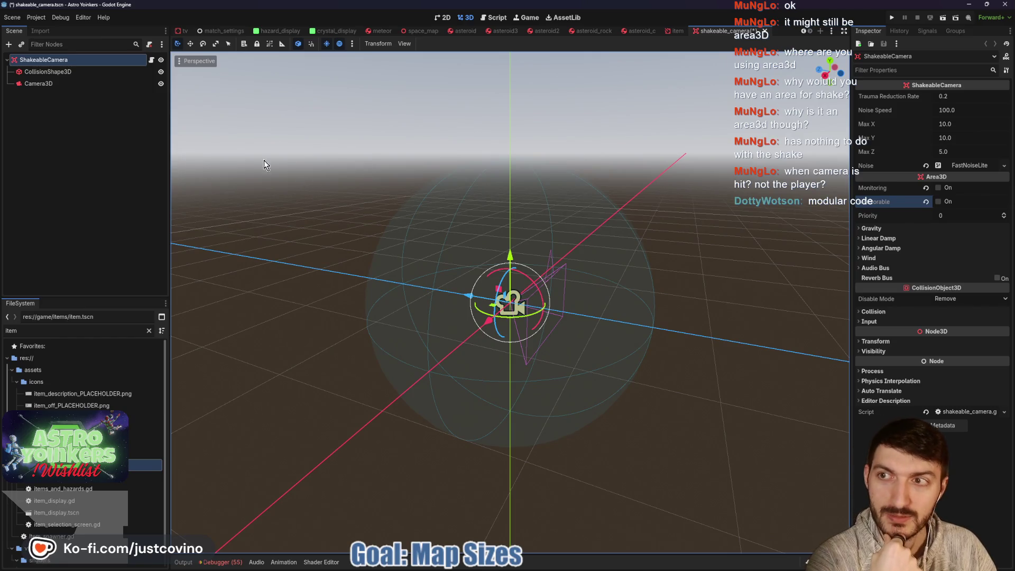
click(152, 60)
scroll(456, 206, down, 1)
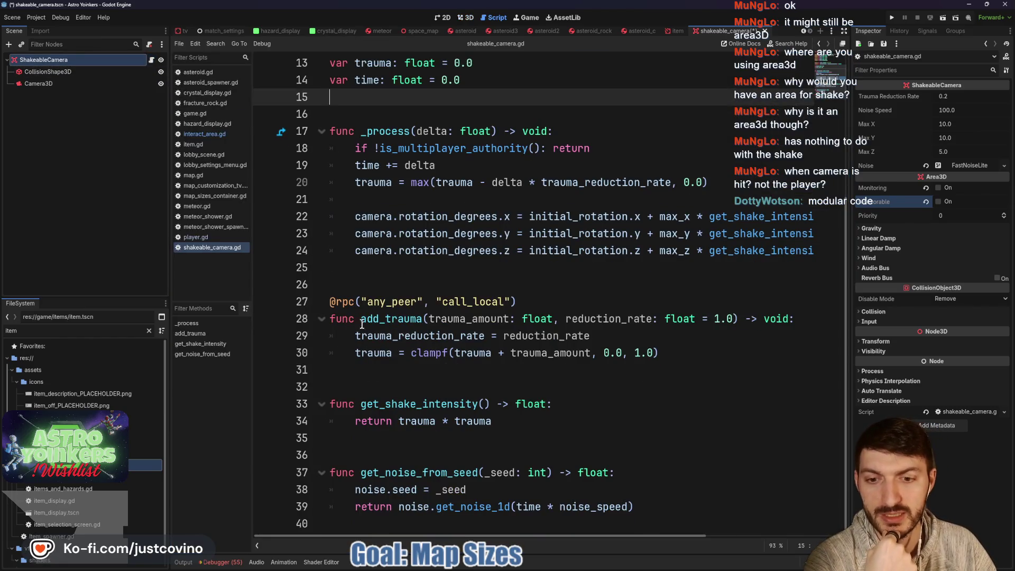
- Save the shakeable camera scene with its area detection off
scroll(362, 324, up, 4)
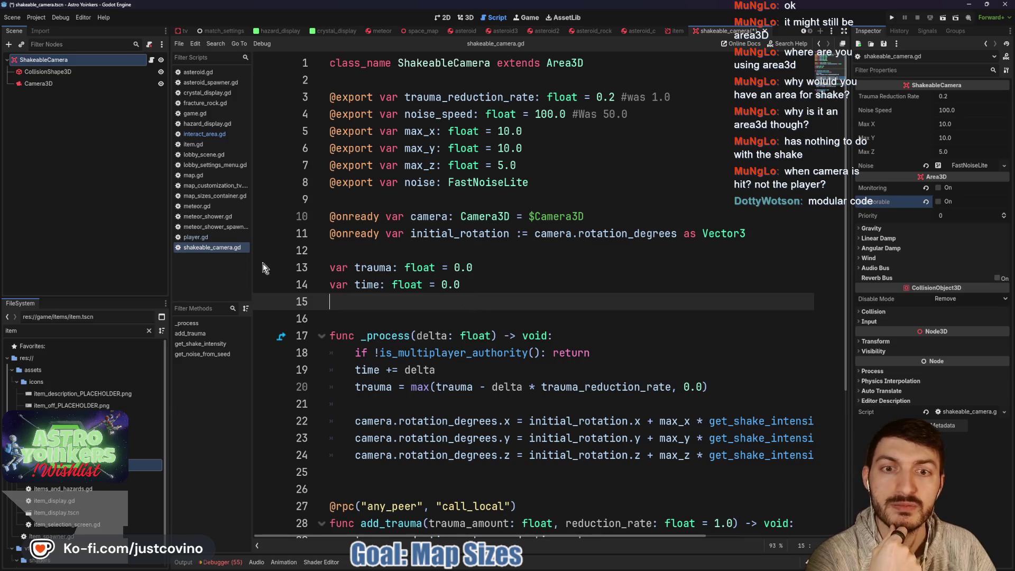
scroll(555, 309, down, 3)
key(ctrl+s)
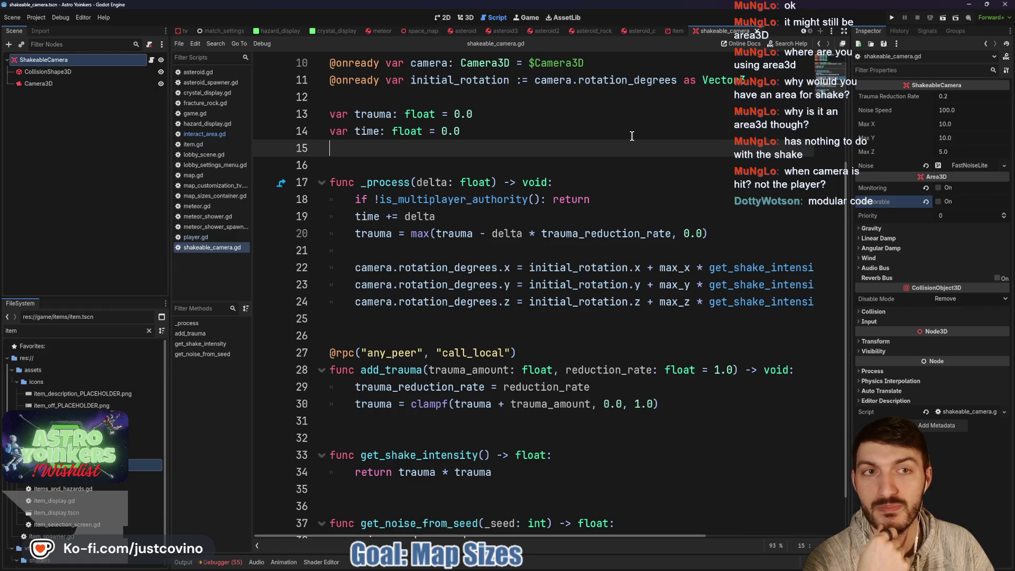
- Glance at the item scene, then inspect the ShakeableCamera root and Camera3D properties
click(677, 31)
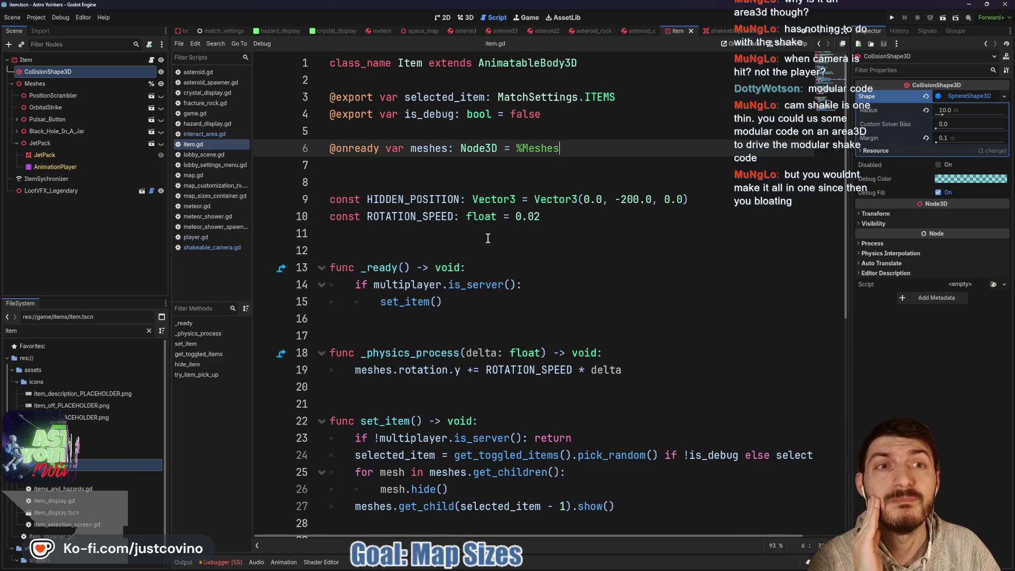
click(722, 32)
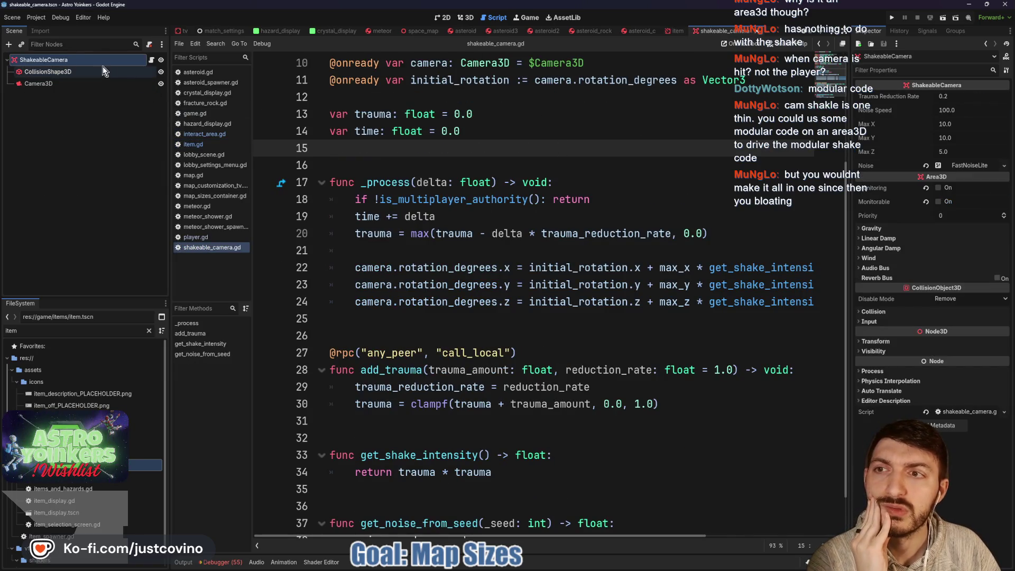
click(81, 86)
click(63, 60)
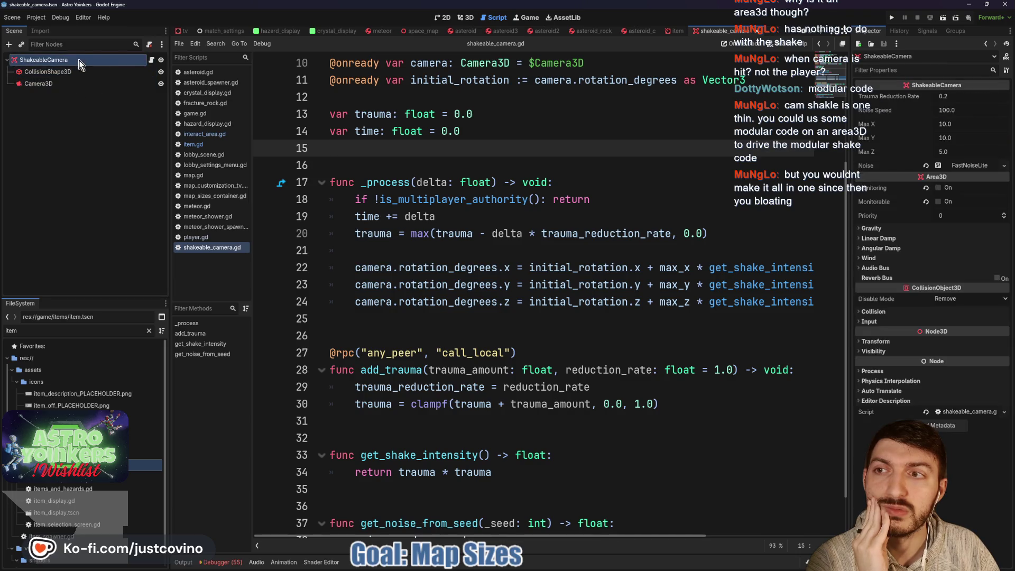
scroll(529, 157, down, 1)
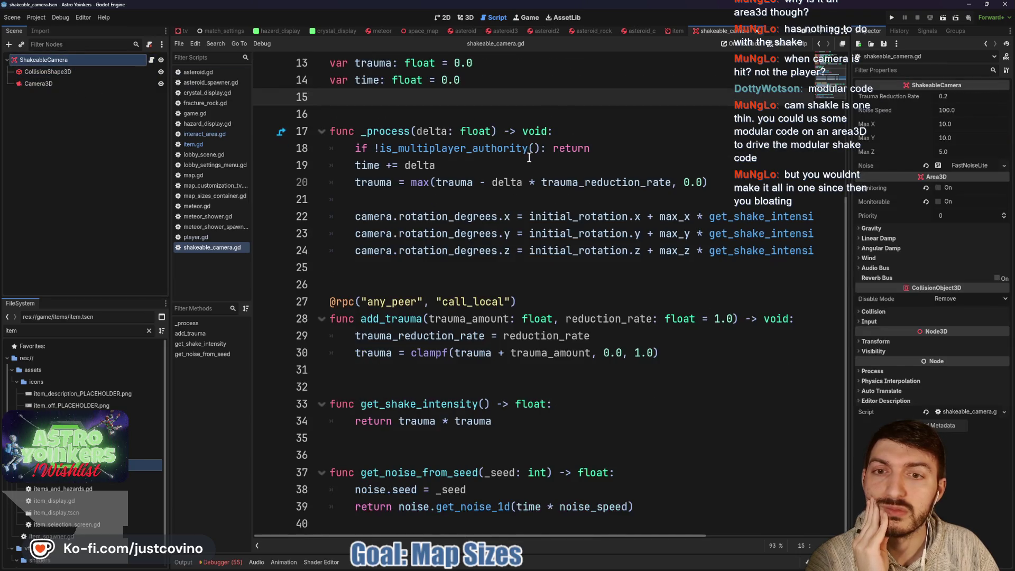
scroll(476, 188, up, 4)
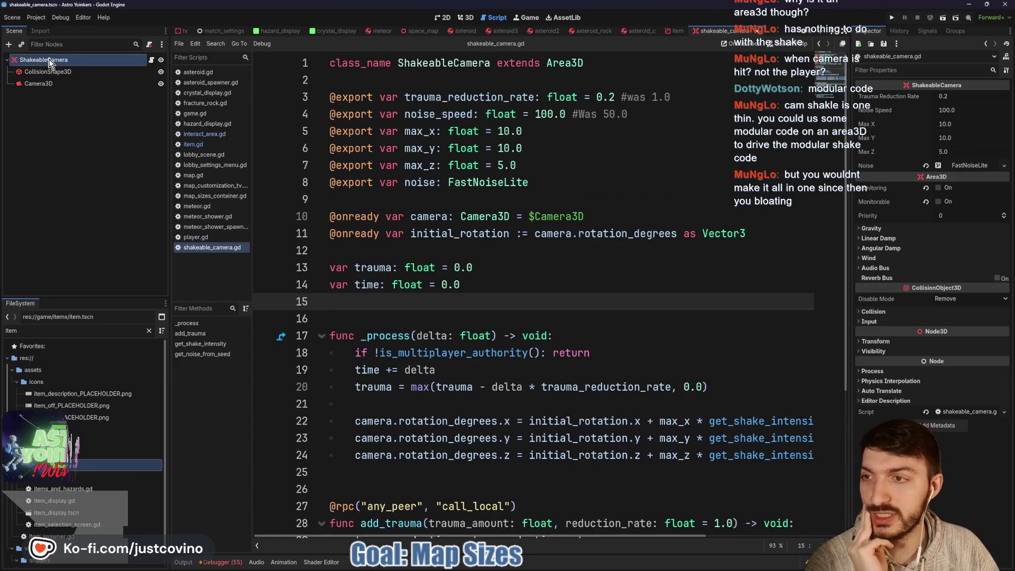
click(50, 84)
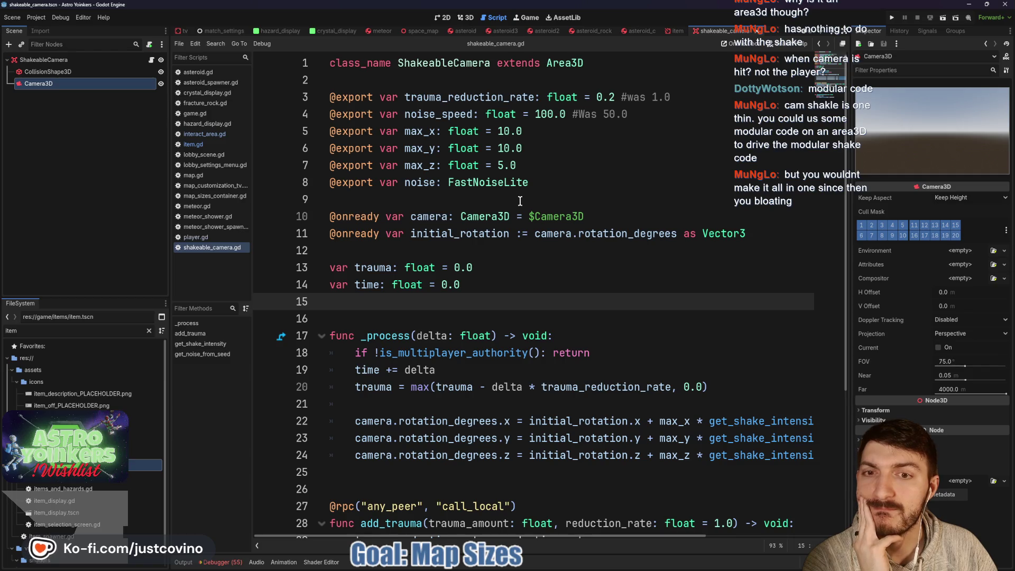
- Read shakeable_camera.gd's exports (trauma_reduction_rate 0.2, noise_speed 100.0) and reselect the ShakeableCamera root
scroll(520, 201, down, 4)
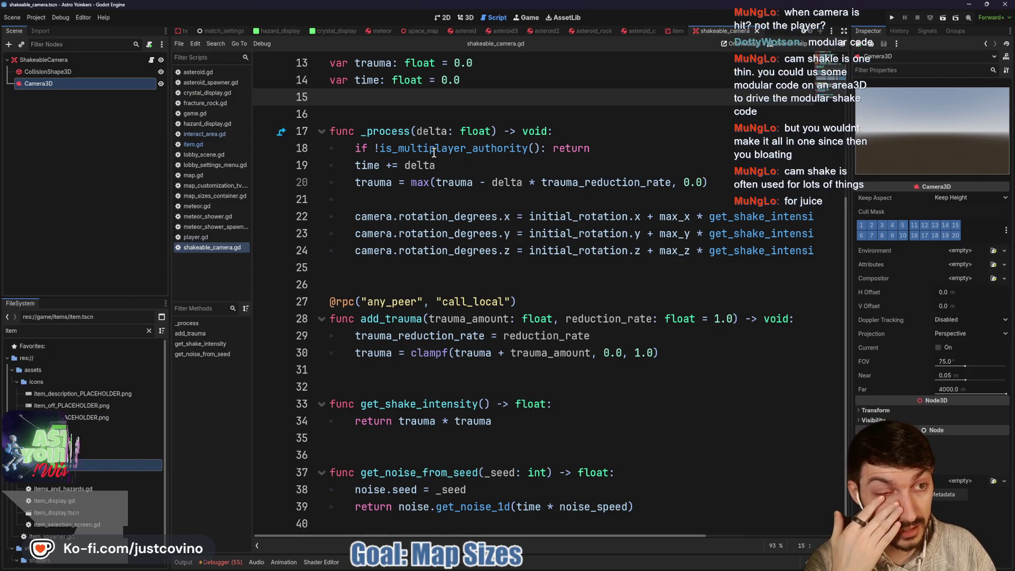
mouse_move(434, 153)
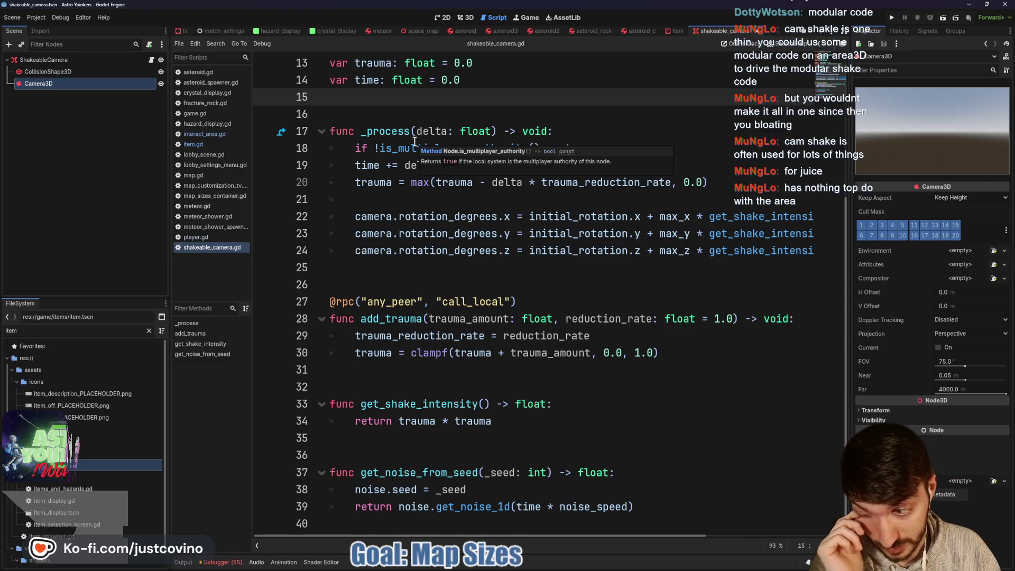
scroll(699, 87, up, 4)
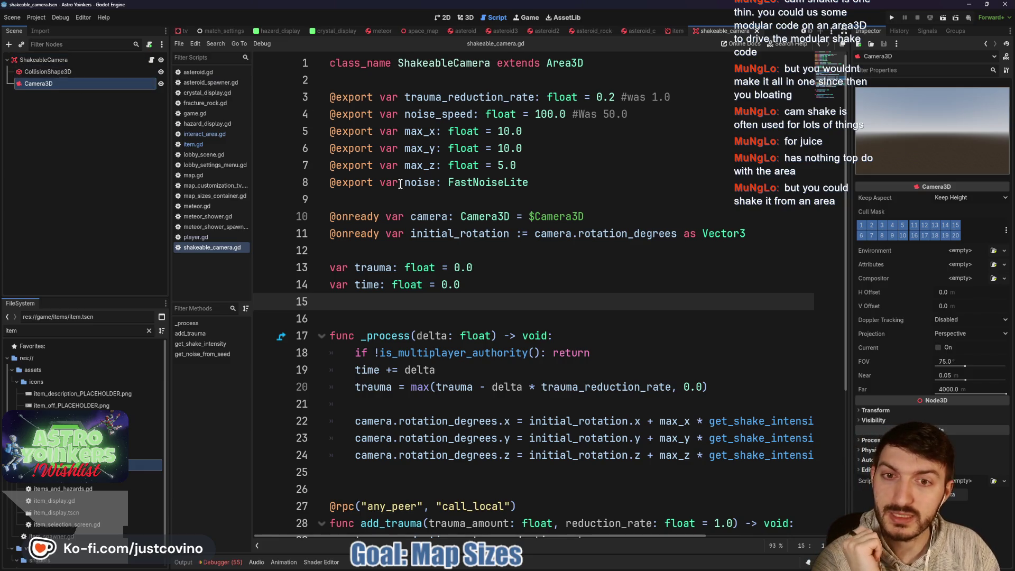
click(408, 198)
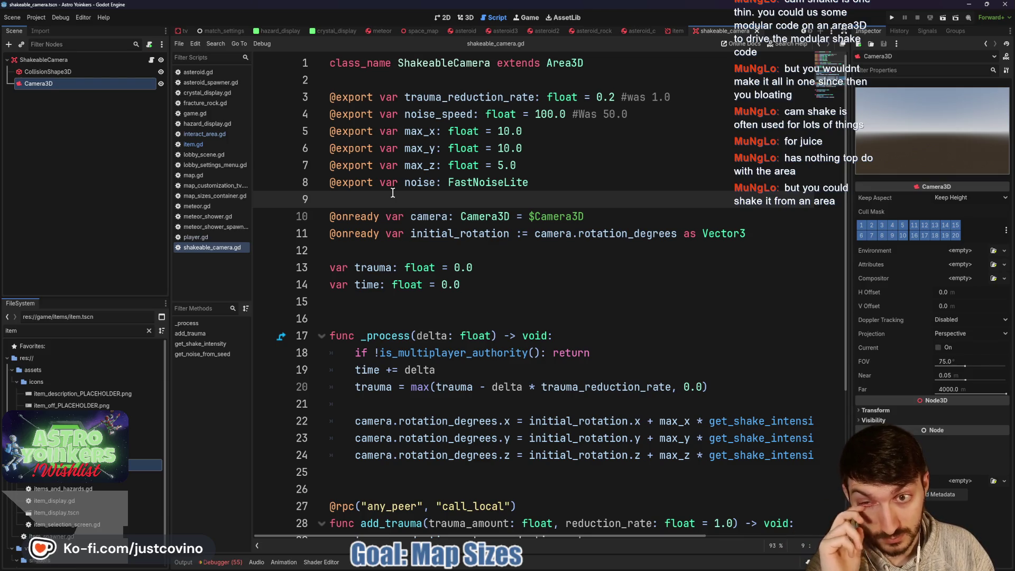
click(85, 60)
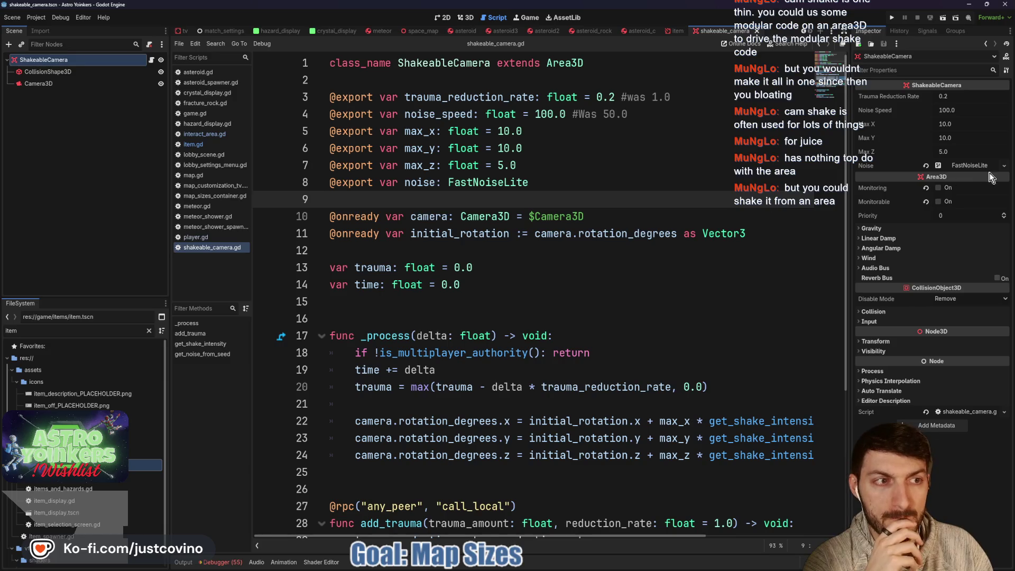
- Raise the camera's SphereShape3D (radius 1.5 m) margin from 0.04 to 0.1 and save
click(84, 72)
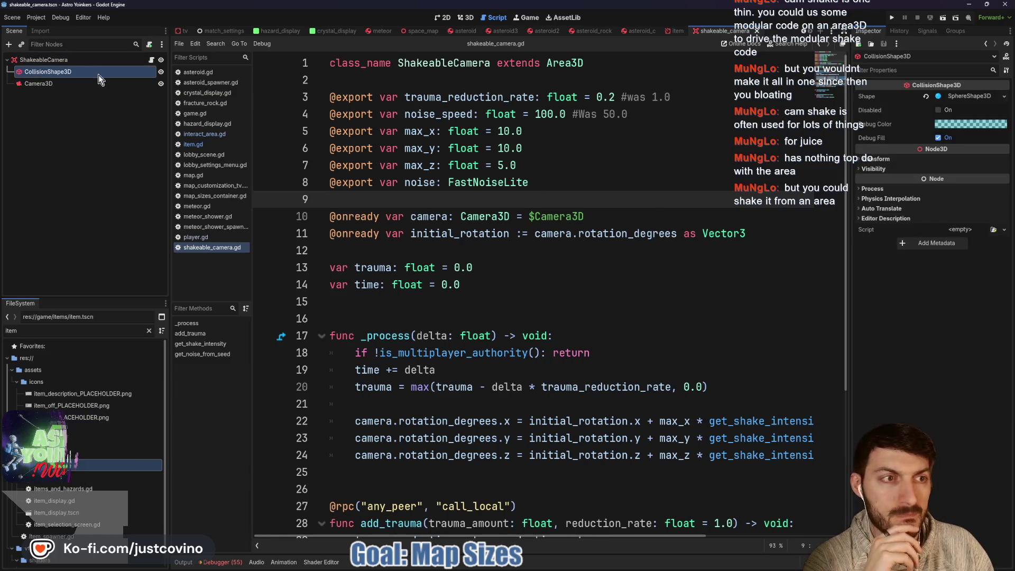
click(959, 96)
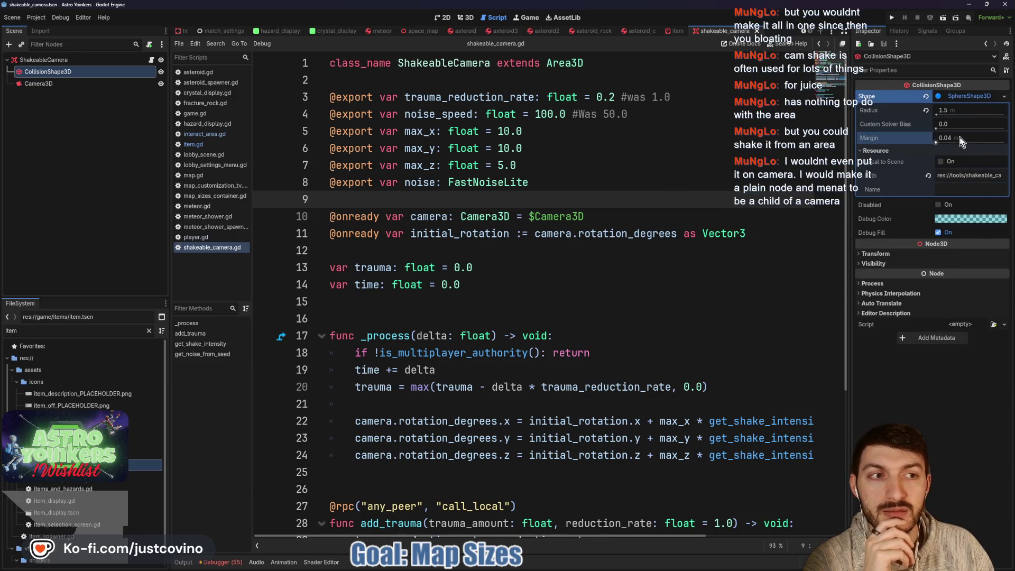
text(1)
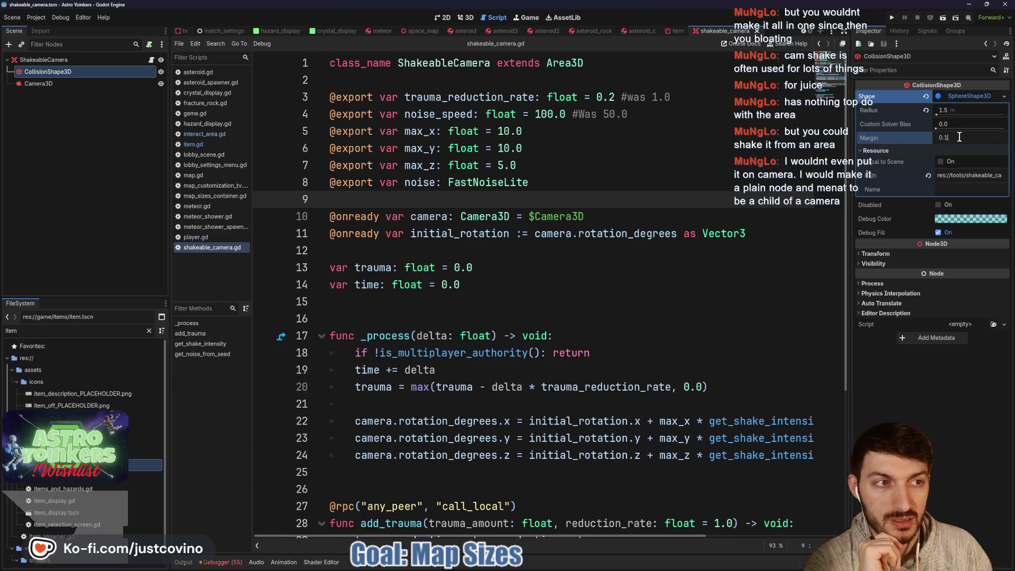
key(Return)
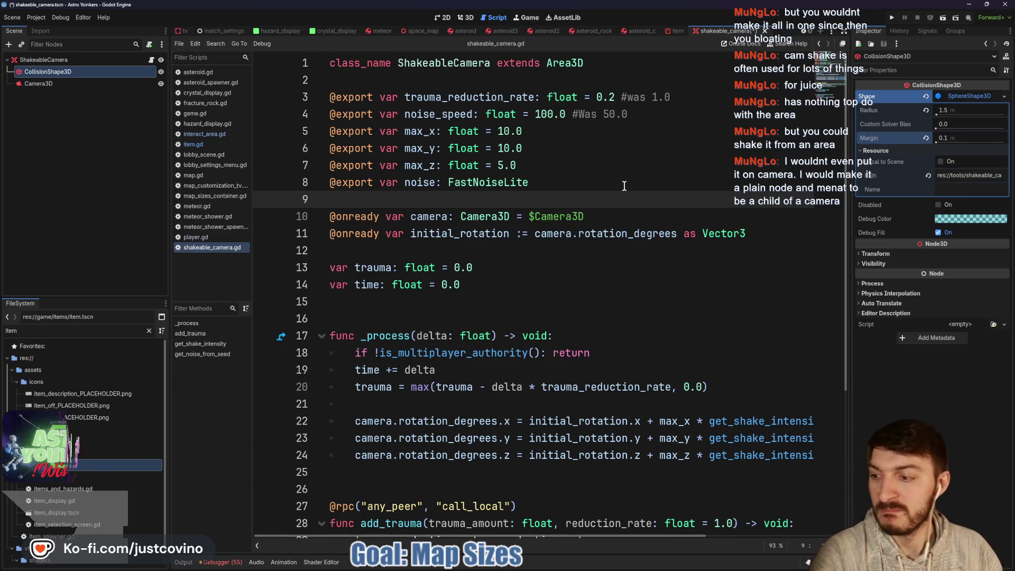
click(624, 186)
key(ctrl+s)
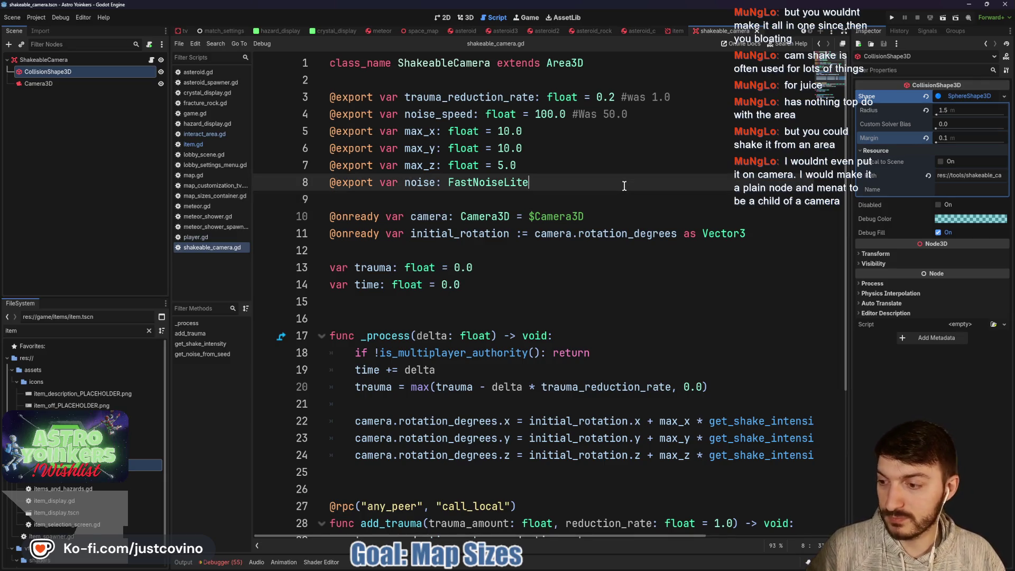
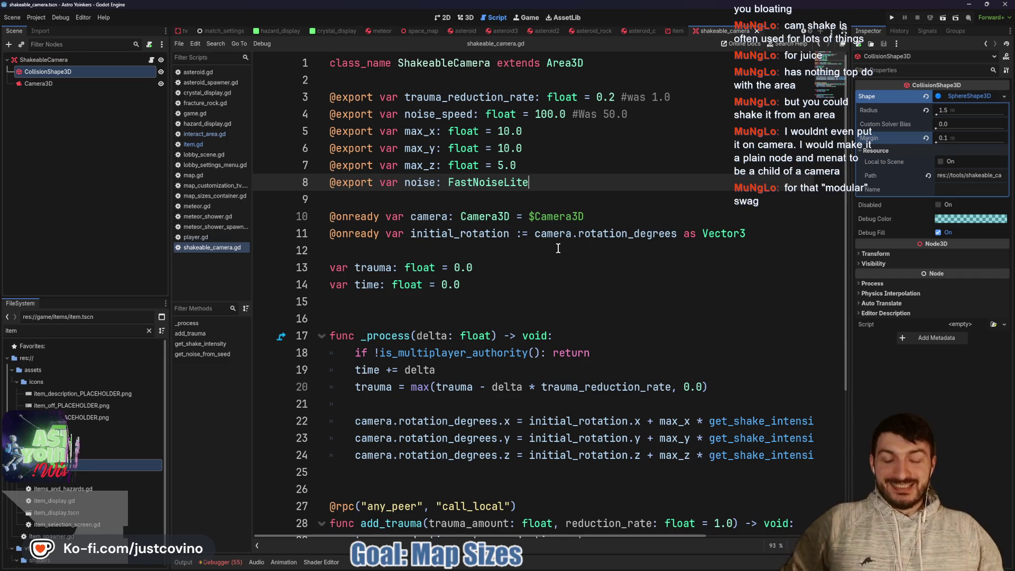
- Put the caret on empty line 9 of shakeable_camera.gd and bring GitHub Desktop forward
click(422, 199)
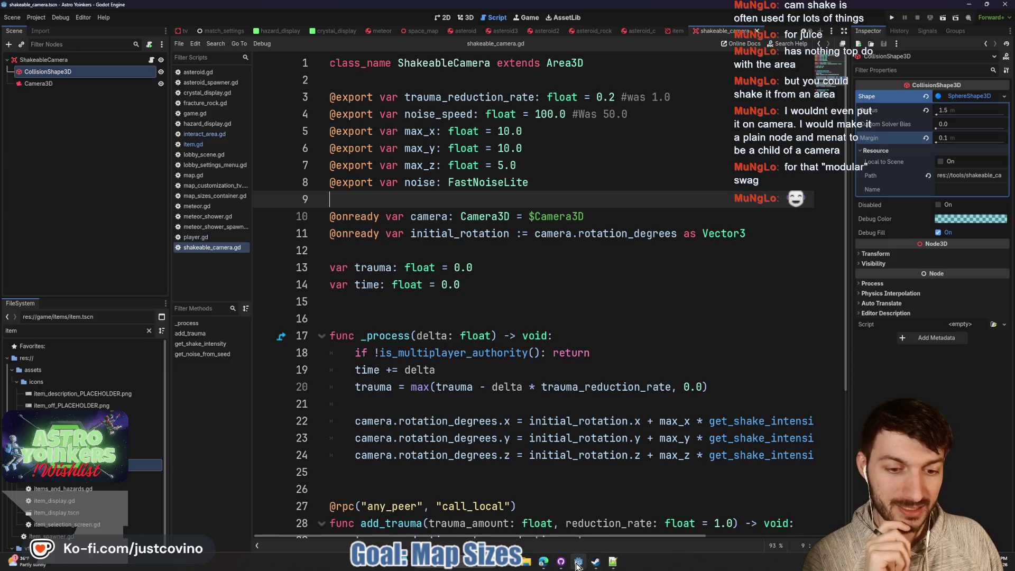
click(561, 563)
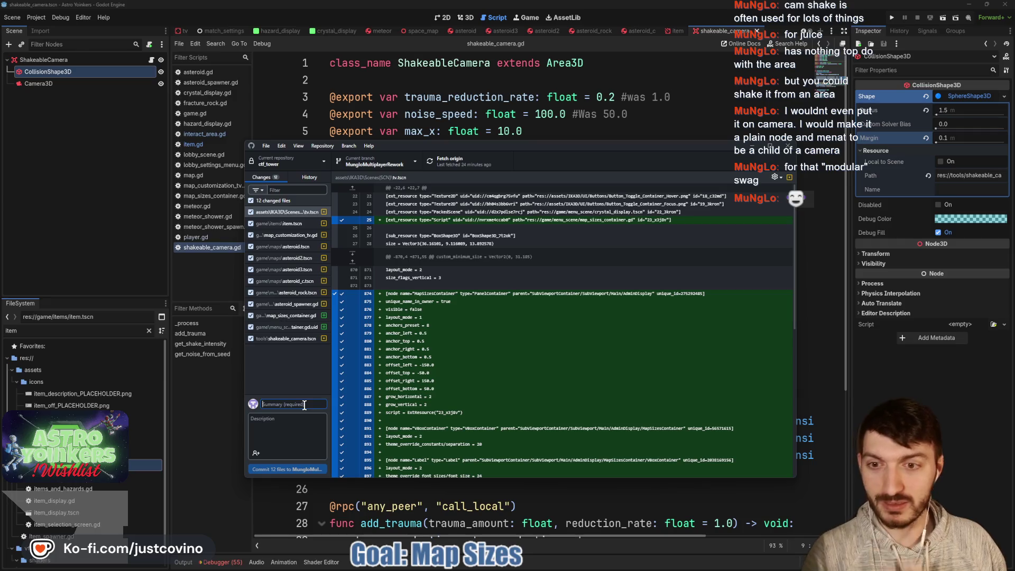
- Commit the 12 files with summary 'Chan Collision Margins from' plus a description, and push to origin
text(Changed)
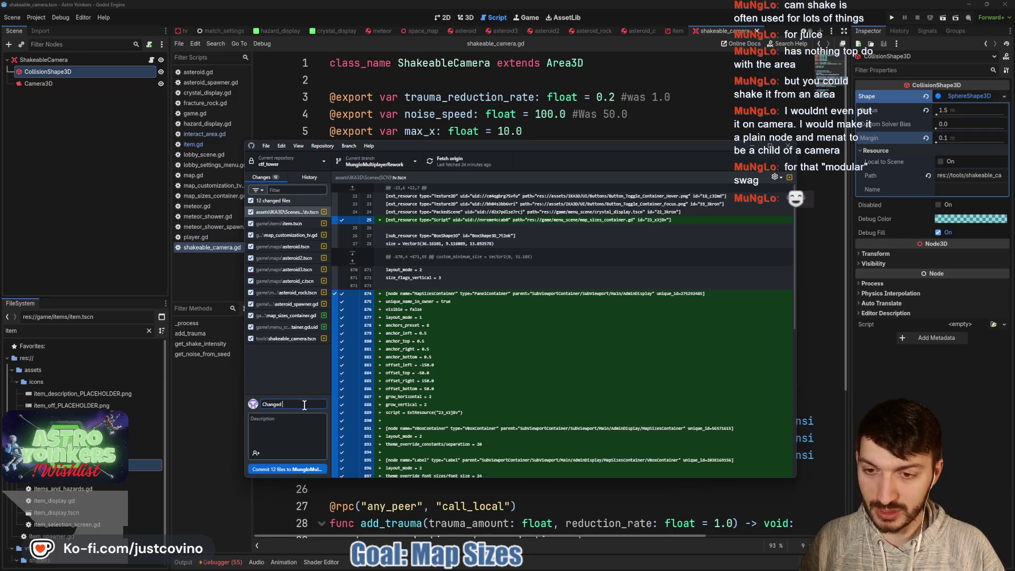
text( Collision Marg)
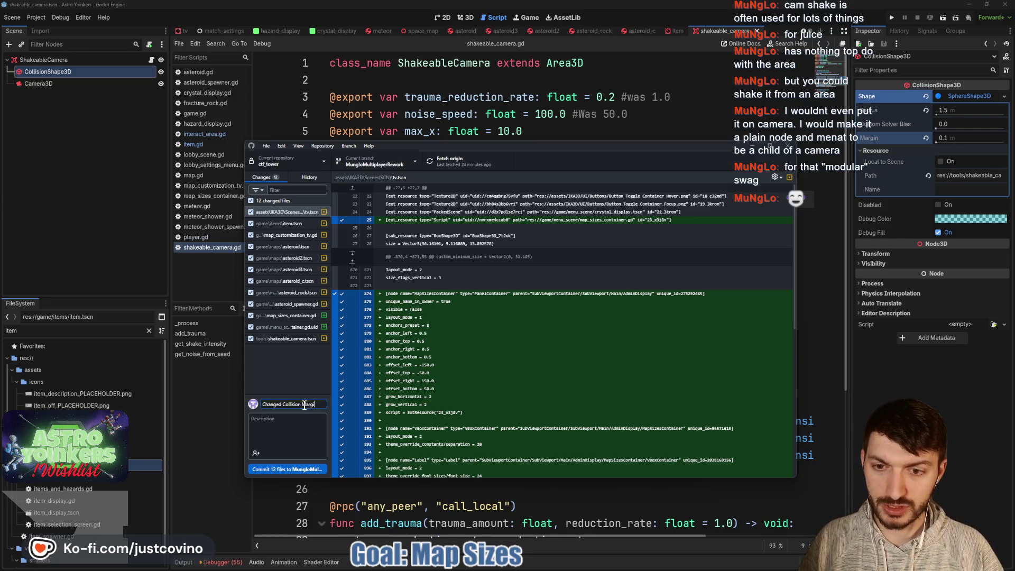
text(ins from 0.04 to 0.1)
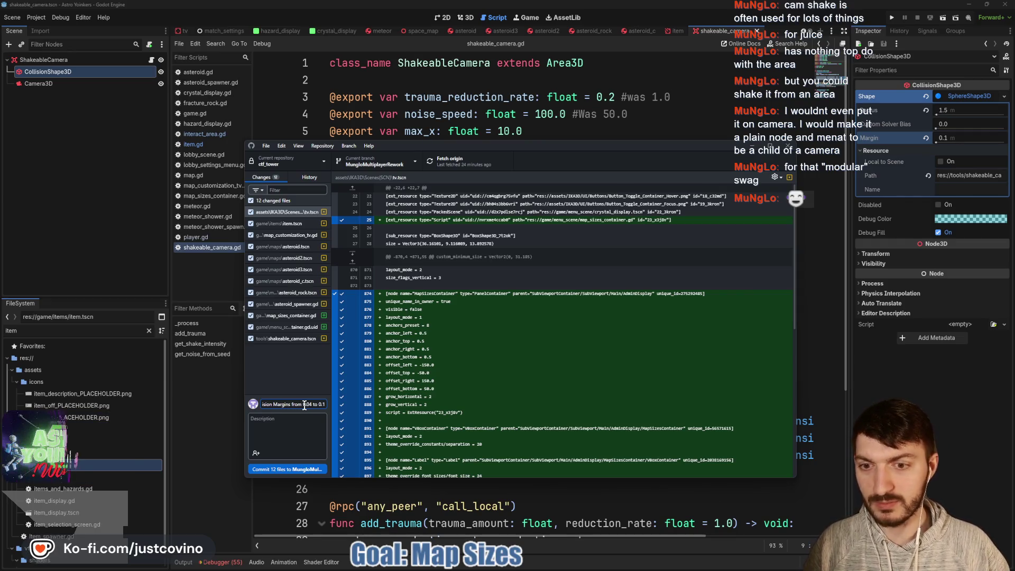
click(299, 425)
text(In hope)
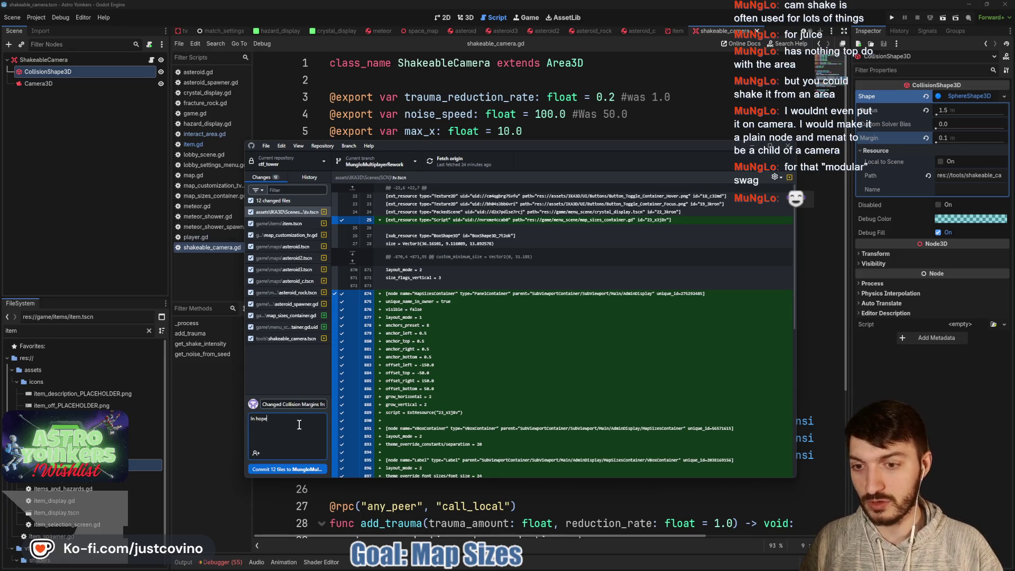
text(s that it helps with)
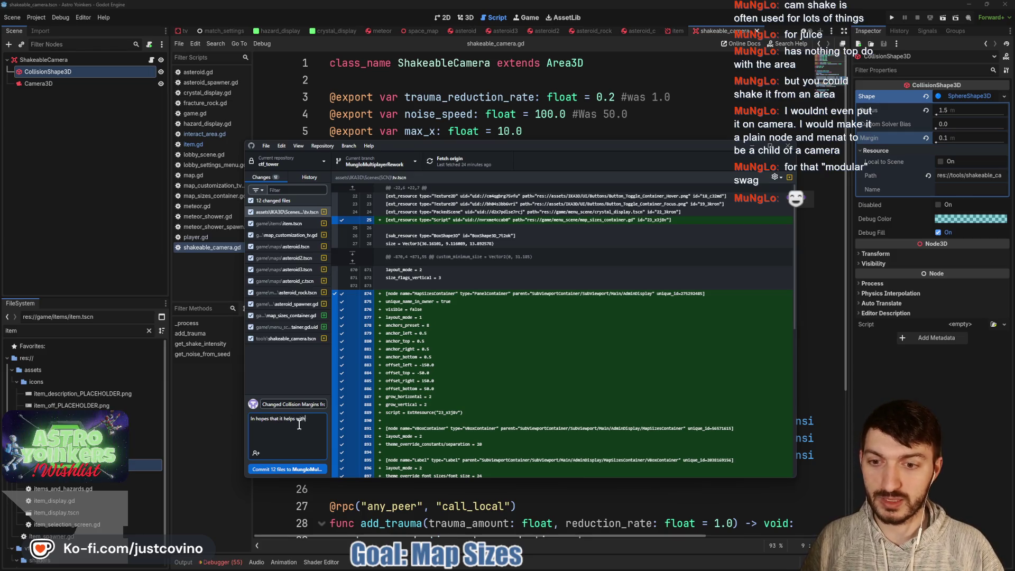
text( collision)
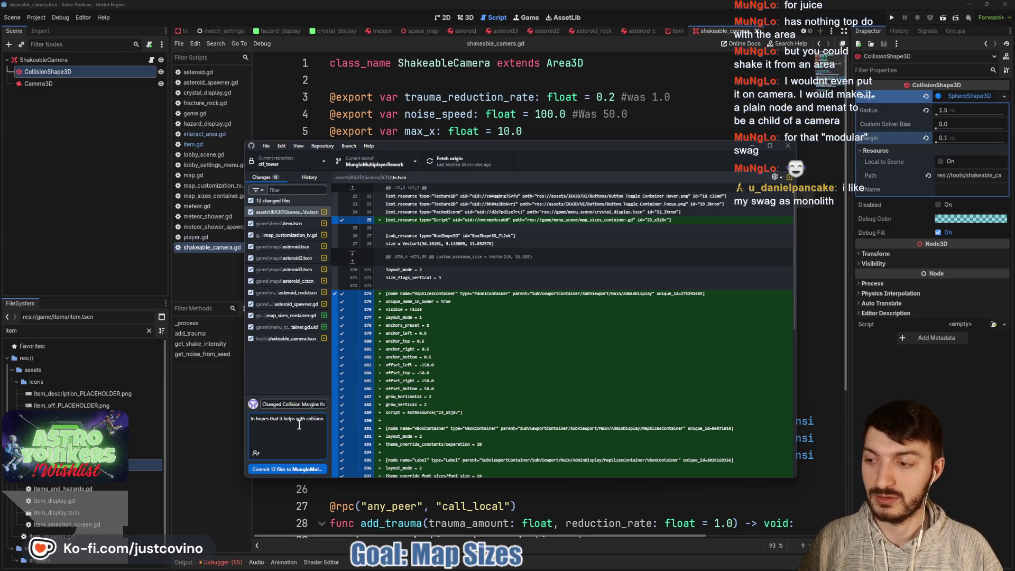
text( costs but, honest)
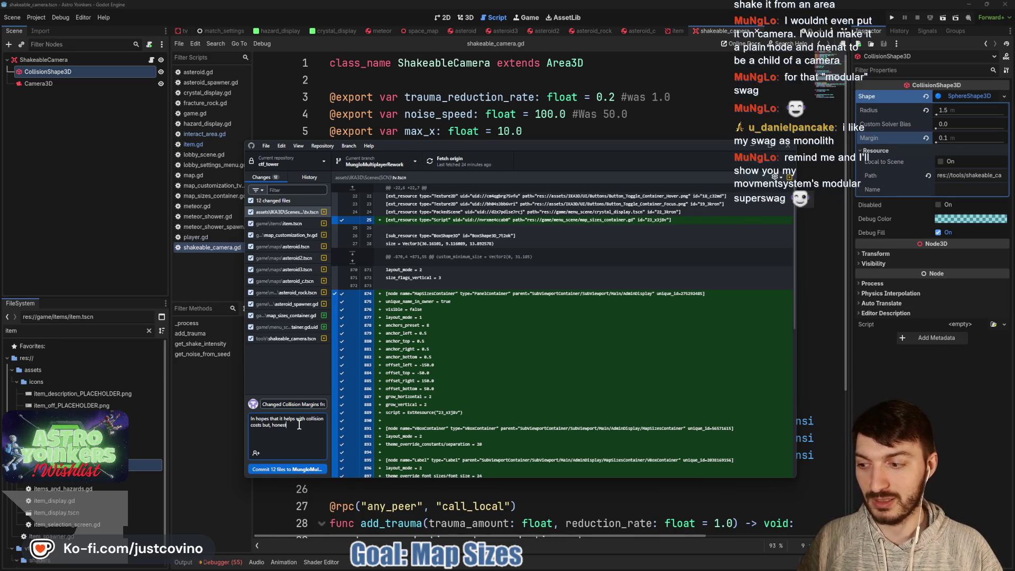
text( do much besides making things les)
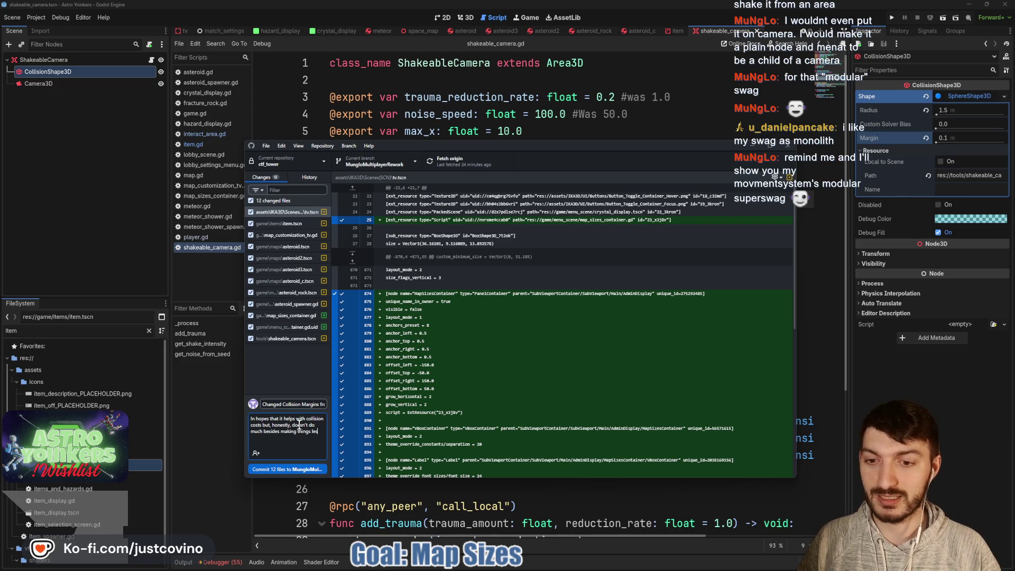
text(s accurate)
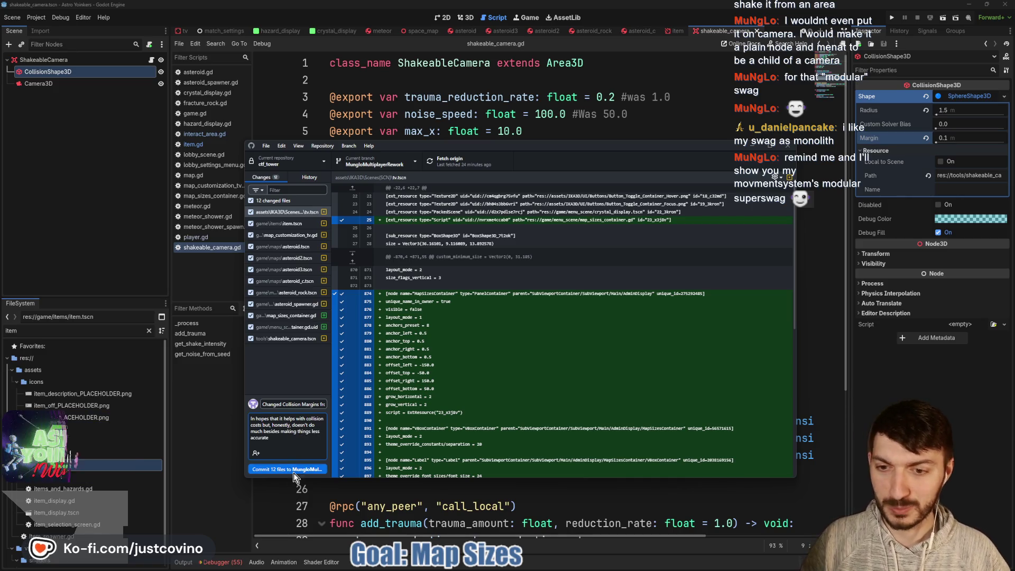
click(292, 469)
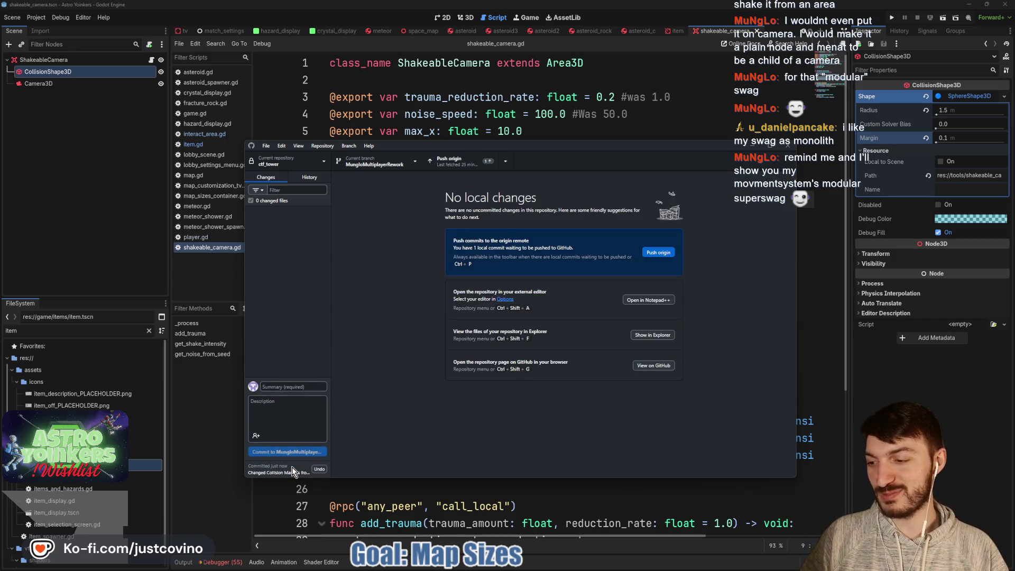
click(655, 255)
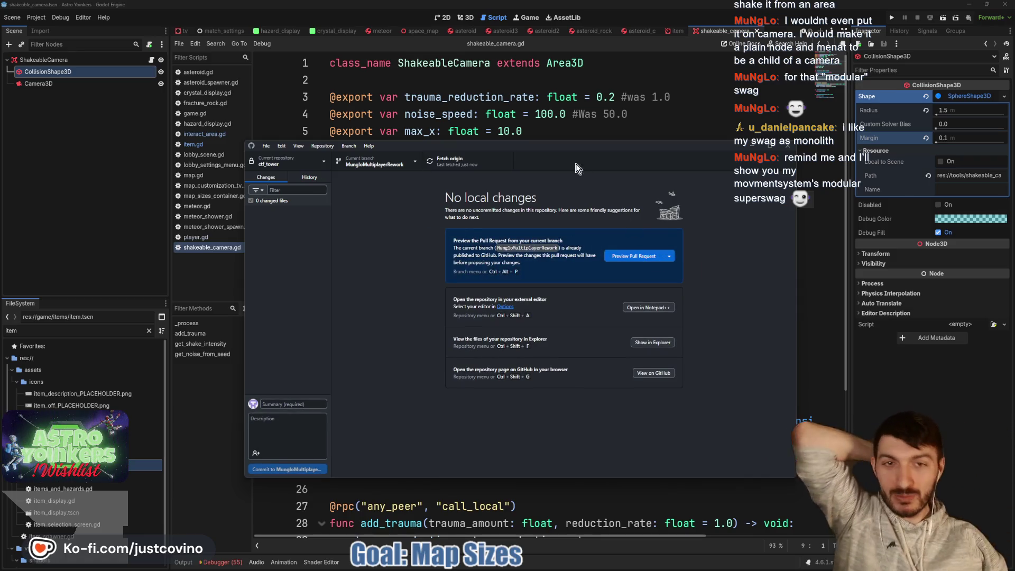
click(569, 132)
- Open the player scene's player.gd and circle the movement settings, labelling them 'MovementStates'
click(438, 199)
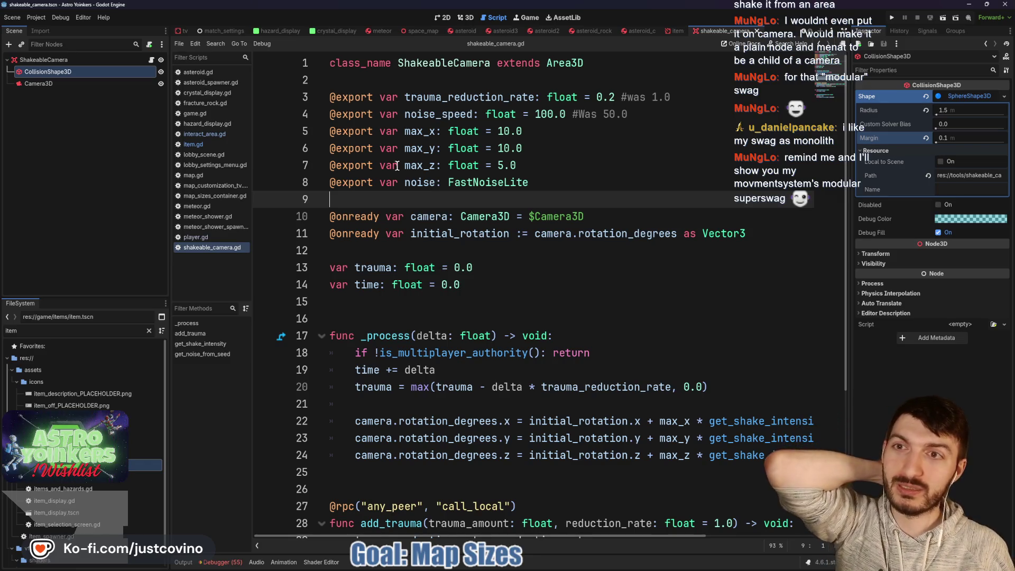
scroll(241, 31, up, 5)
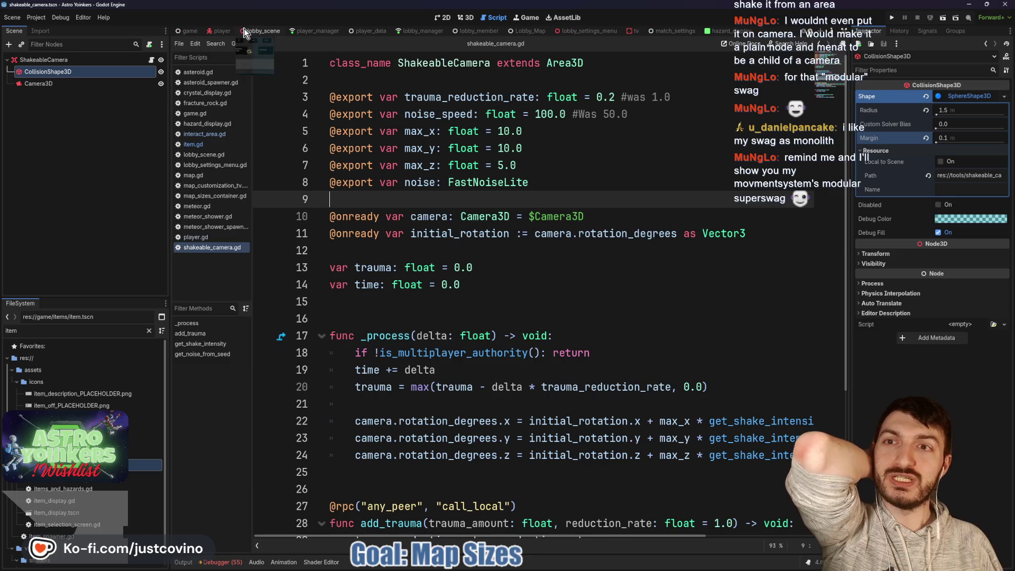
click(222, 31)
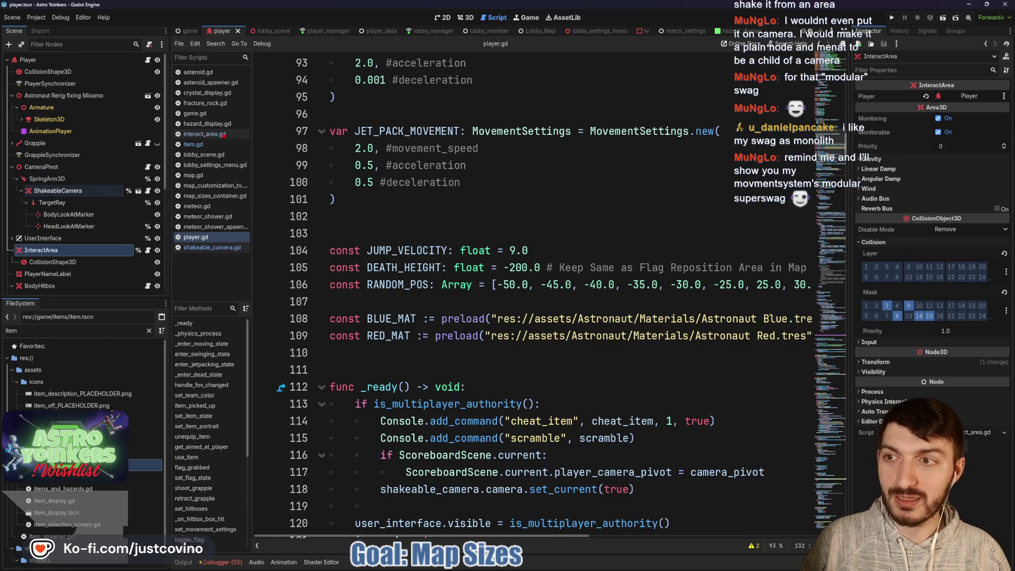
mouse_move(263, 106)
mouse_down()
mouse_move(325, 180)
mouse_move(288, 108)
mouse_up()
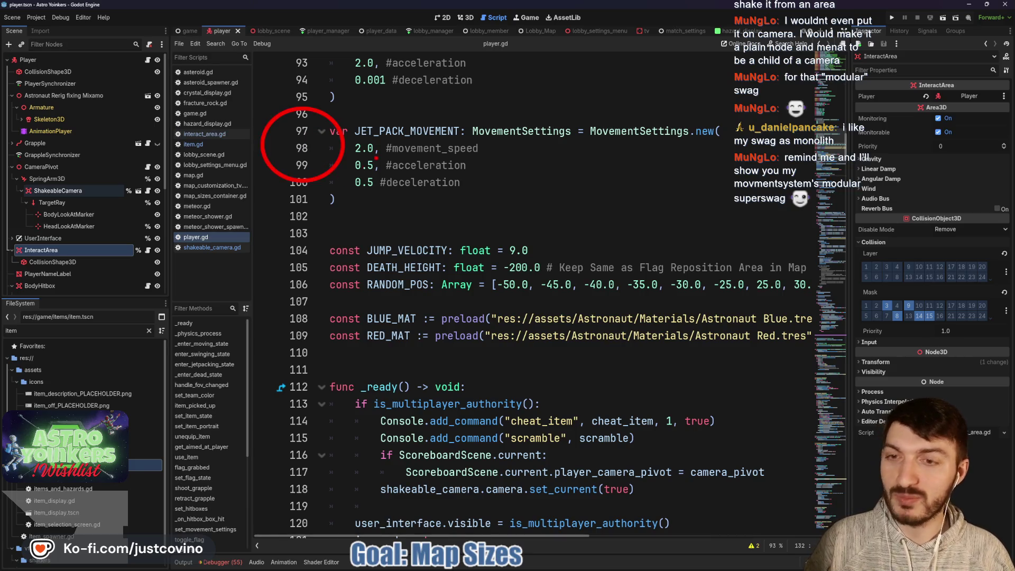
mouse_move(359, 133)
mouse_down()
mouse_move(365, 214)
mouse_move(357, 115)
mouse_move(356, 158)
mouse_up()
text(Moveme)
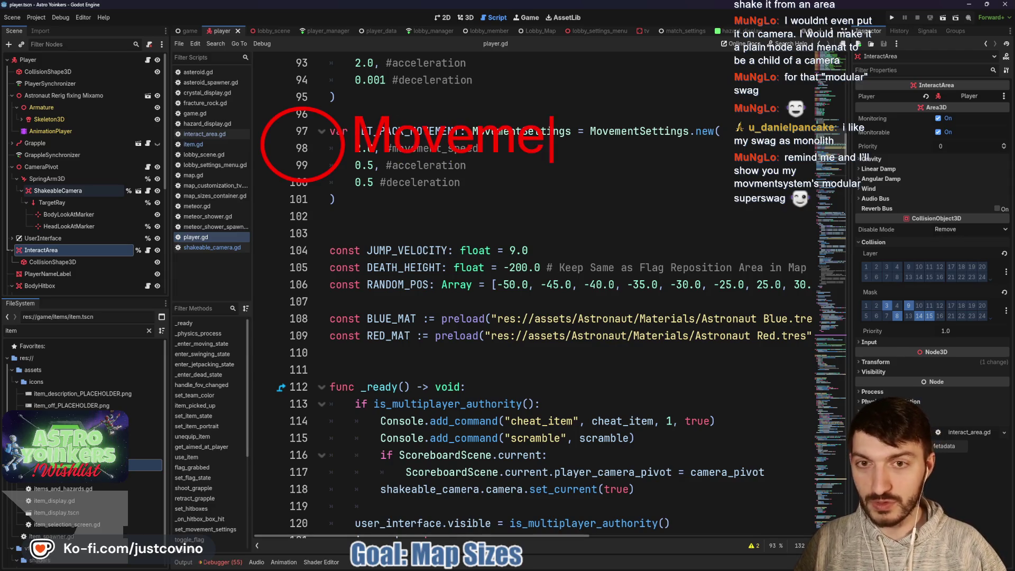
text(ntStates)
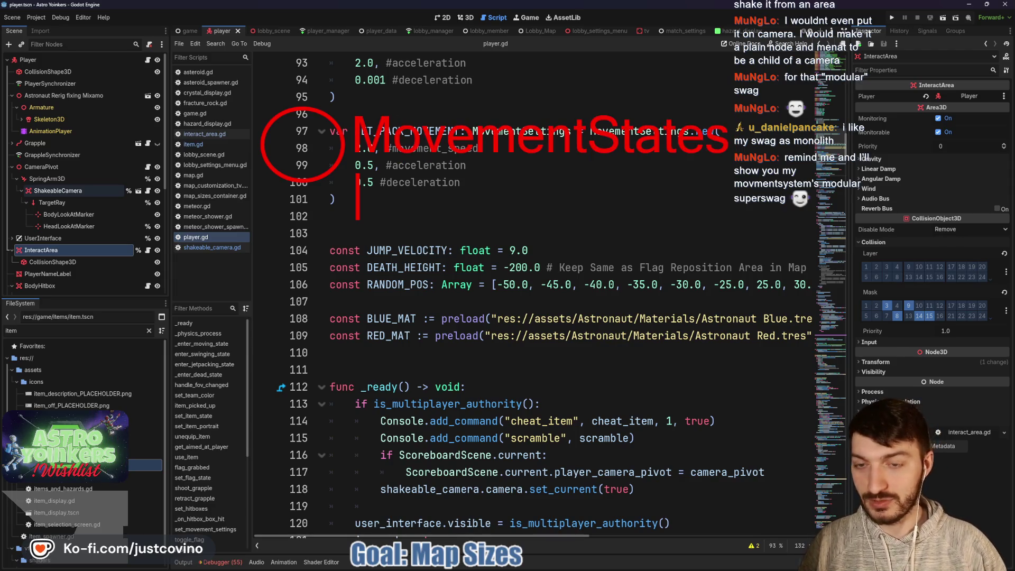
- Annotate the jump constants as Jumping, preload lines as Swimming, and the ready function as Crouching
drag(333, 198, 410, 292)
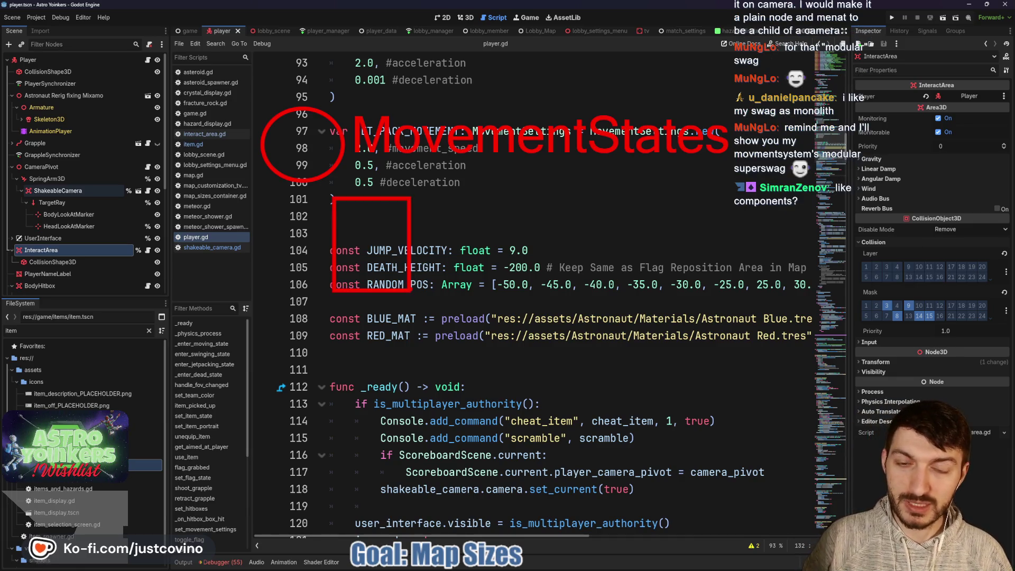
key(ctrl+z)
drag(328, 195, 401, 271)
text(Jumping)
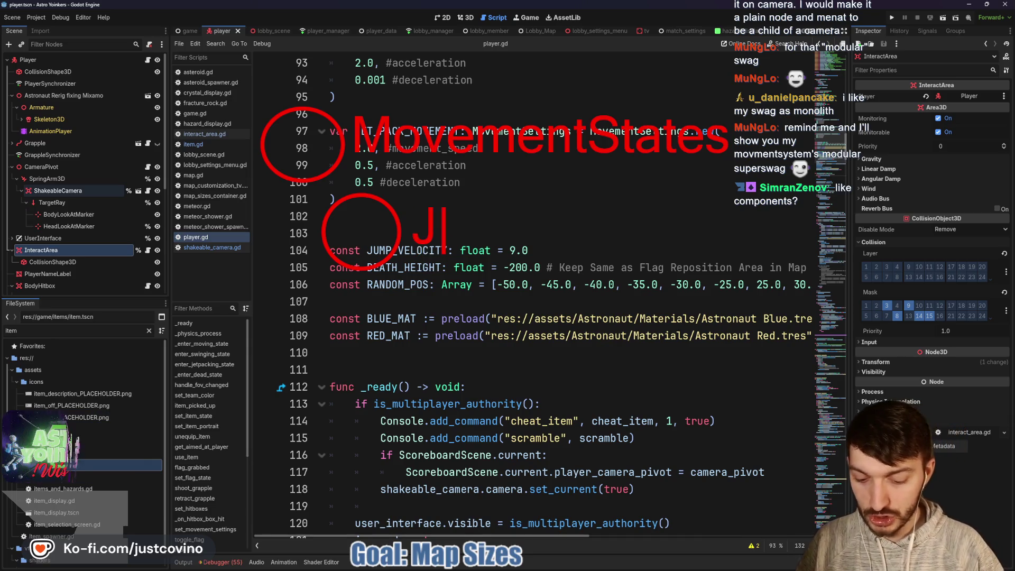
click(354, 309)
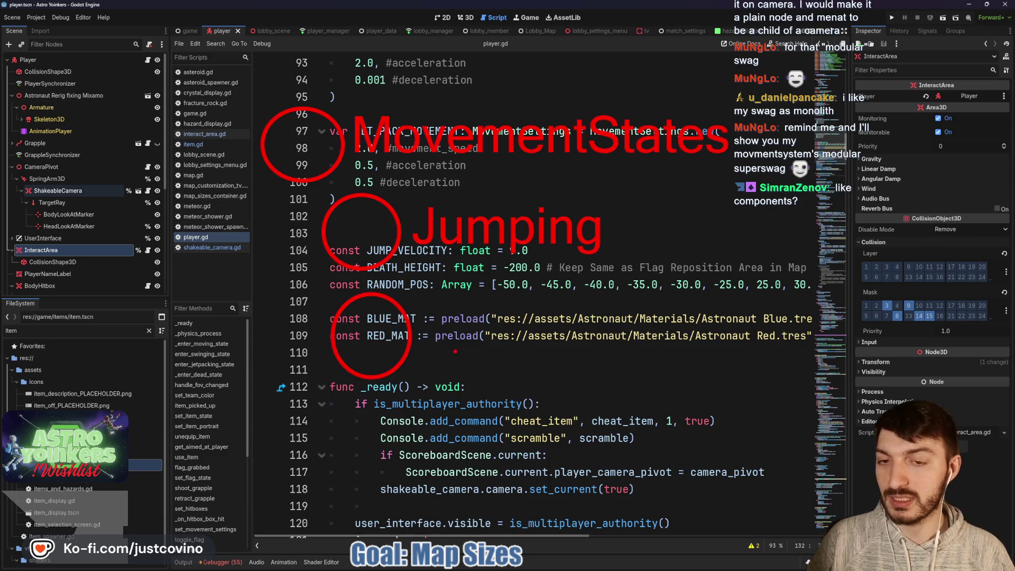
click(424, 344)
text(Sw)
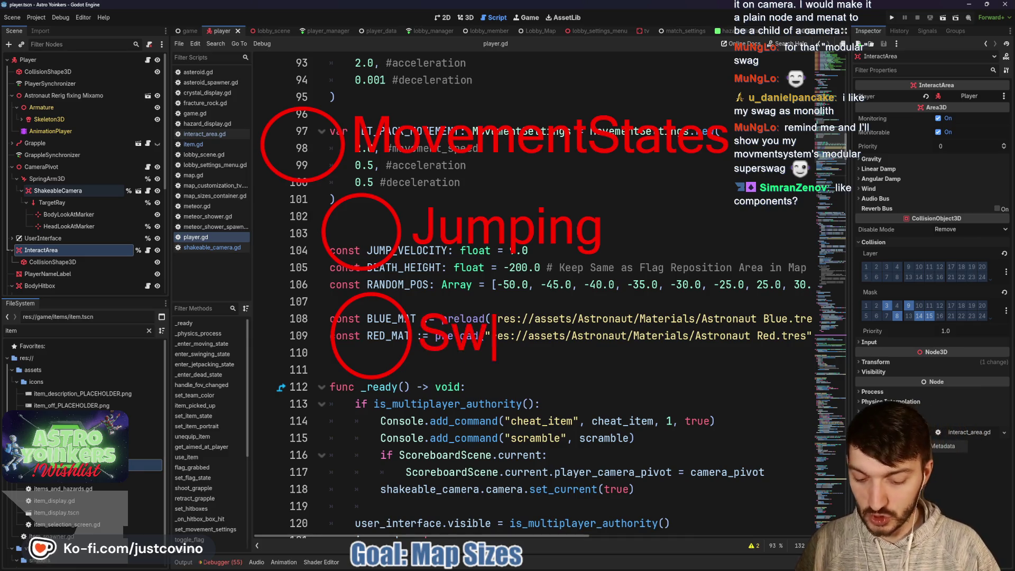
text(imming)
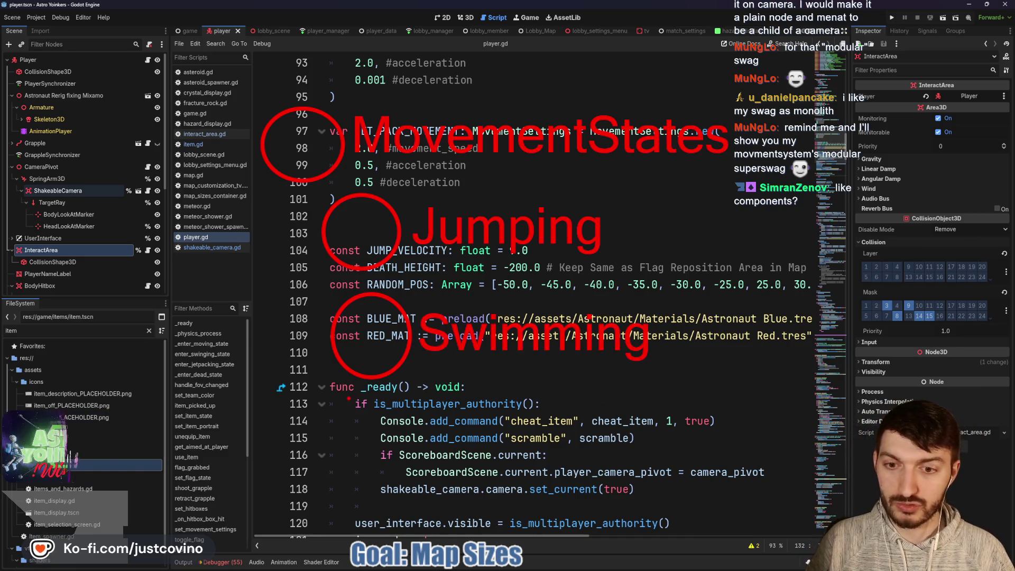
drag(348, 399, 414, 476)
text(Cl)
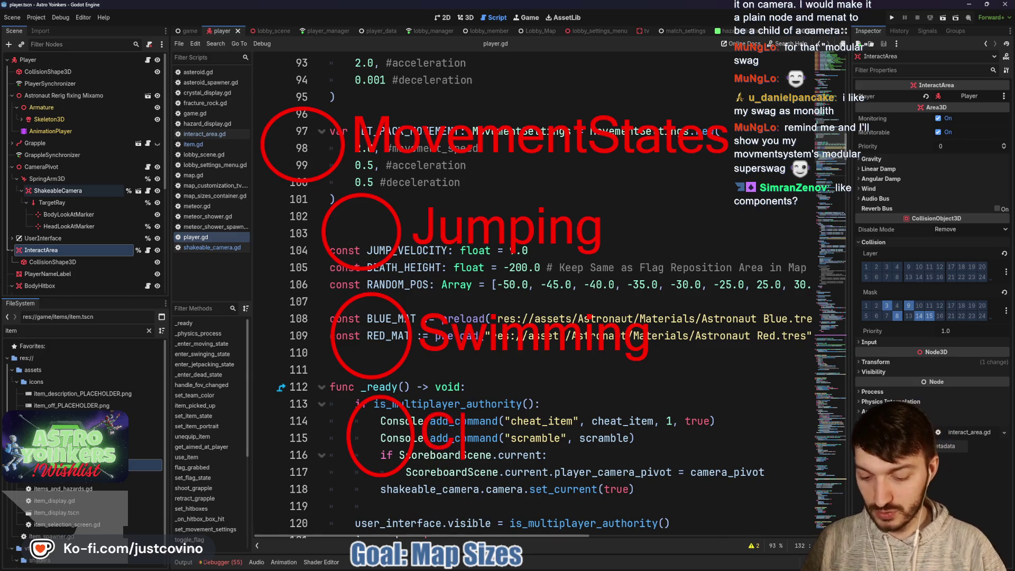
text(rouching)
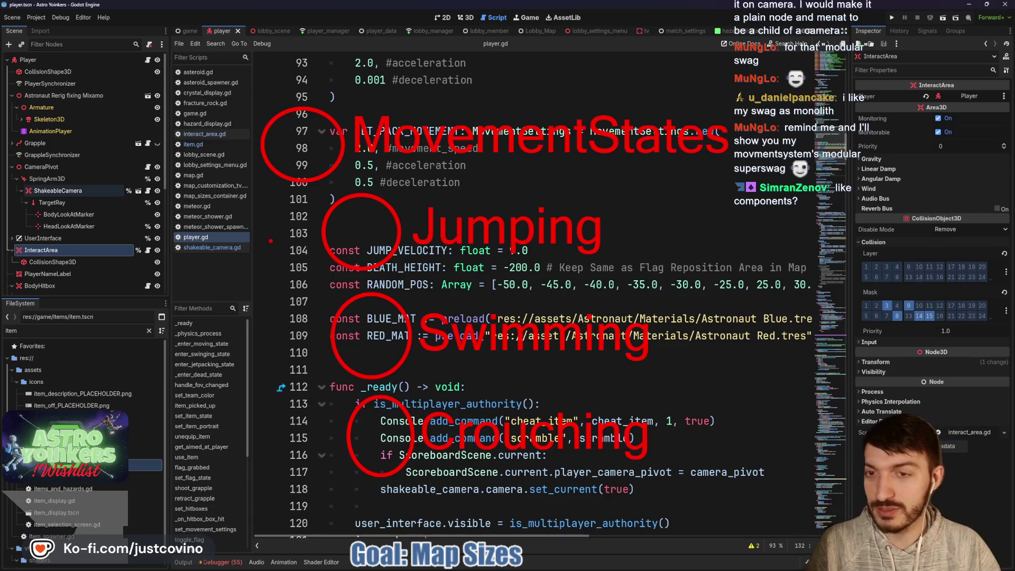
- Clear the red screen annotations and scroll back to the top of player.gd
mouse_move(344, 97)
mouse_down()
mouse_move(230, 295)
mouse_move(642, 505)
mouse_move(818, 50)
mouse_move(238, 90)
mouse_up()
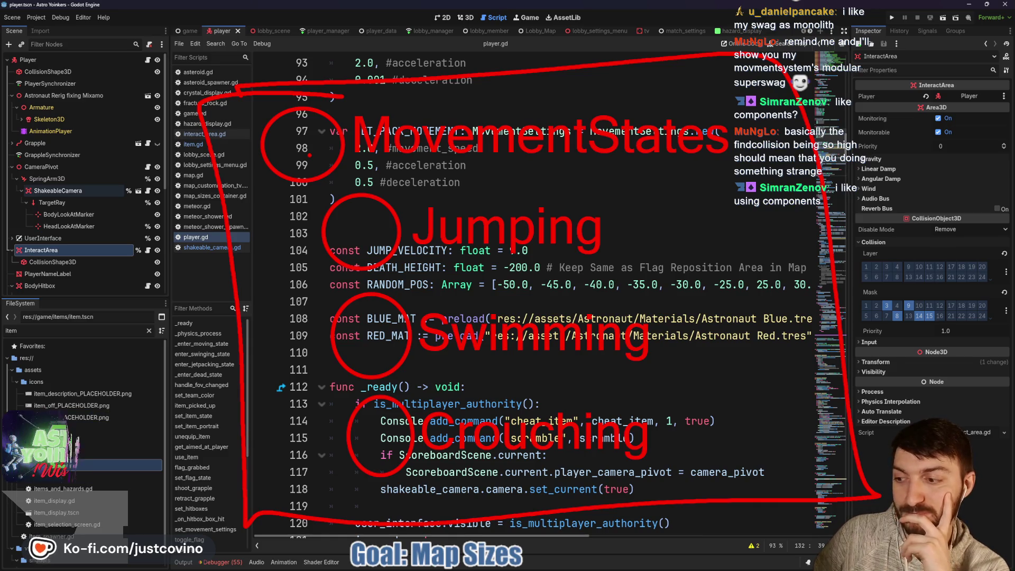
key(Escape)
click(391, 217)
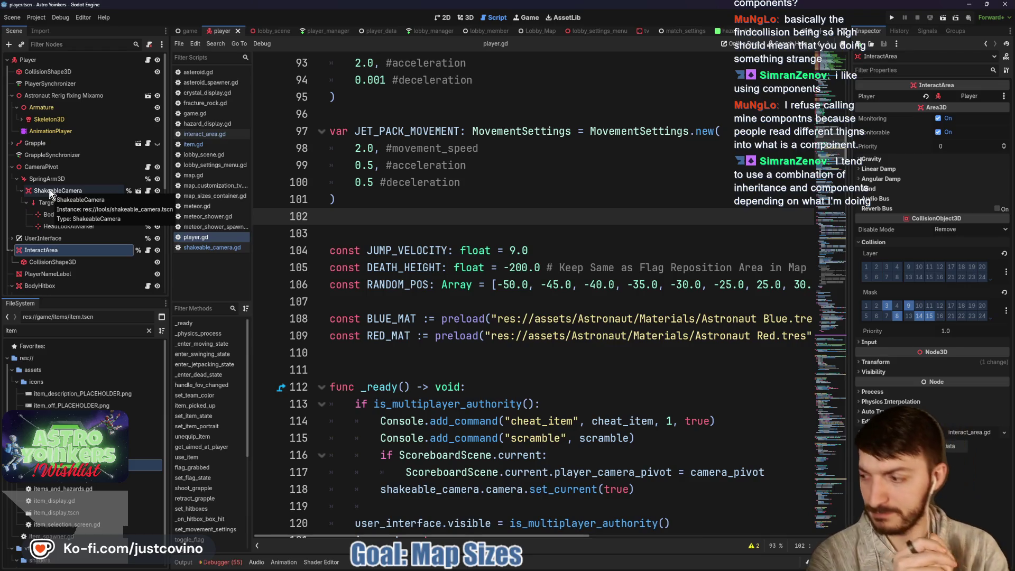
click(359, 189)
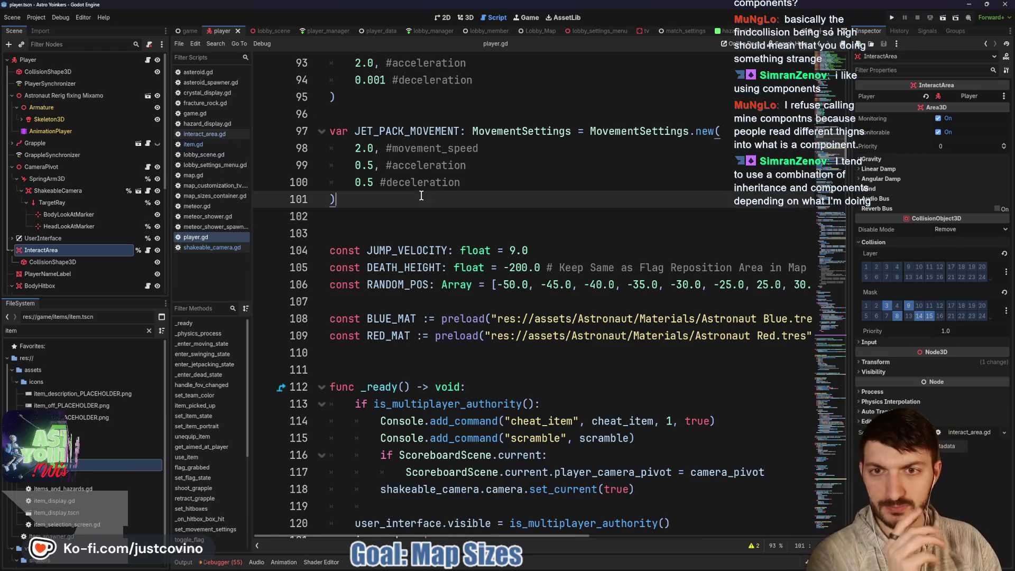
scroll(396, 151, up, 2)
scroll(396, 151, up, 1)
- Switch to lobby_scene.gd, check the Debug menu, and run the project as two debug instances
click(265, 32)
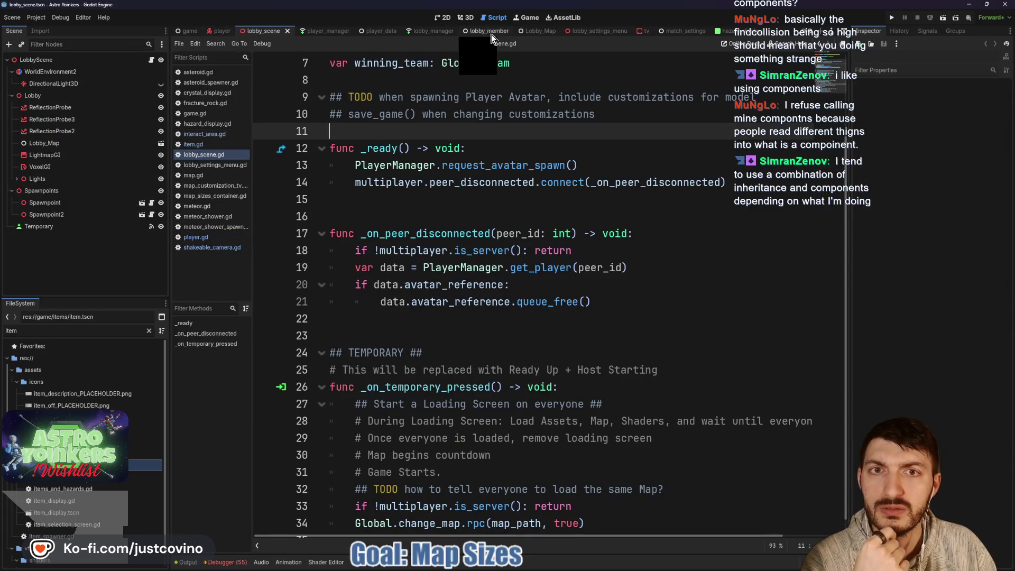
click(62, 18)
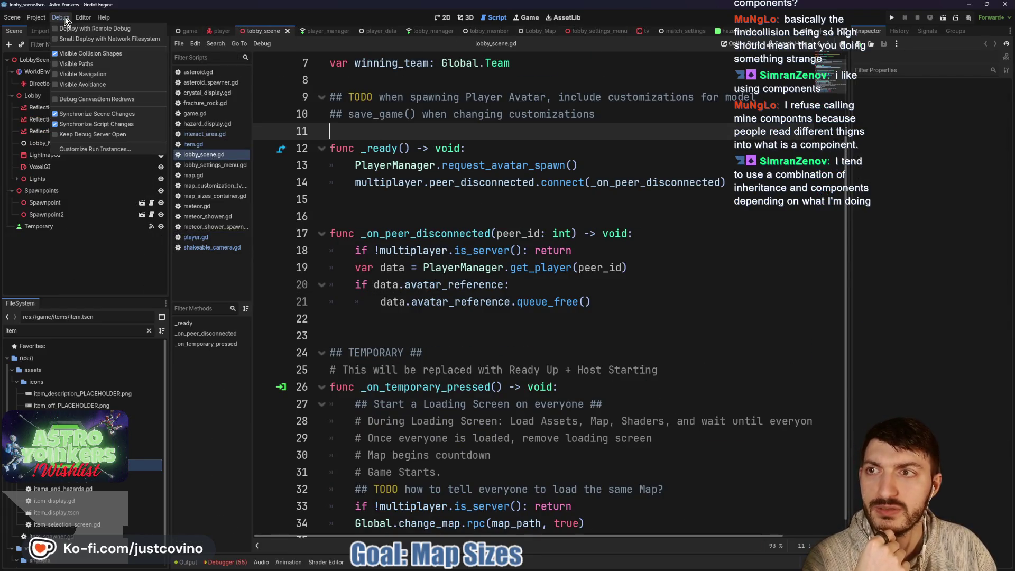
key(Escape)
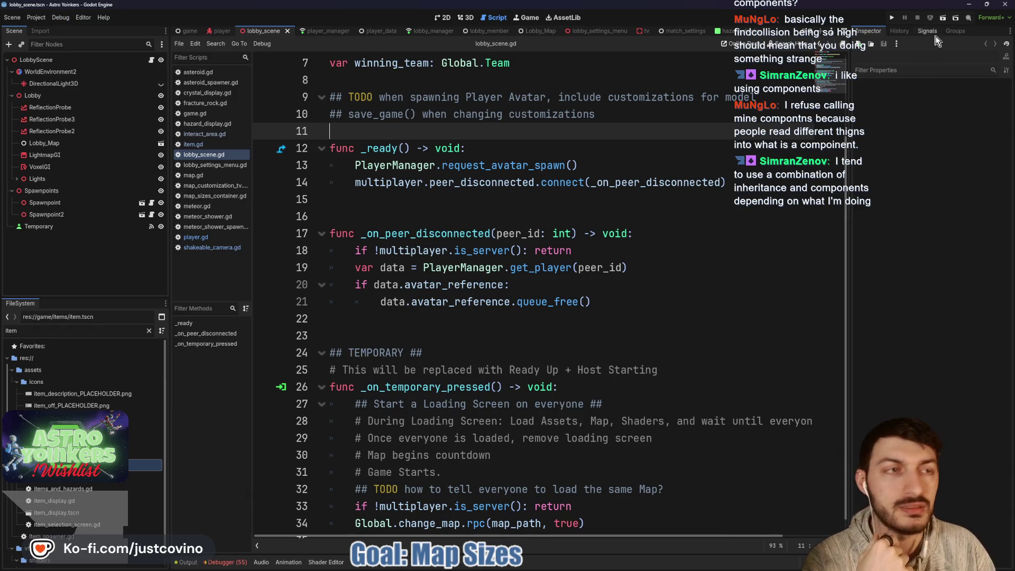
click(891, 19)
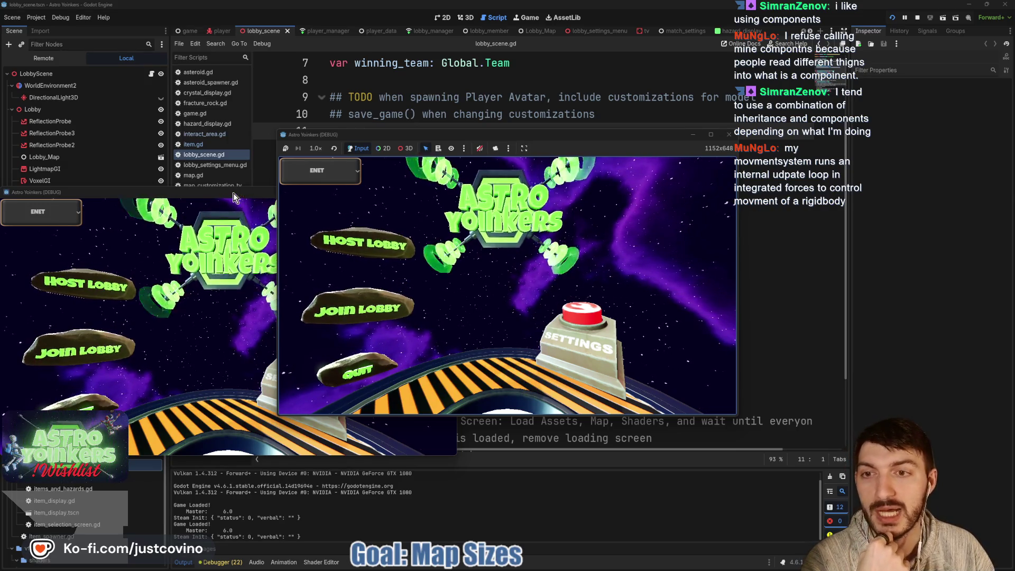
- Place the two game windows side by side and host a lobby in one, moving its character
mouse_move(236, 192)
mouse_down()
mouse_move(551, 220)
mouse_move(758, 172)
mouse_up()
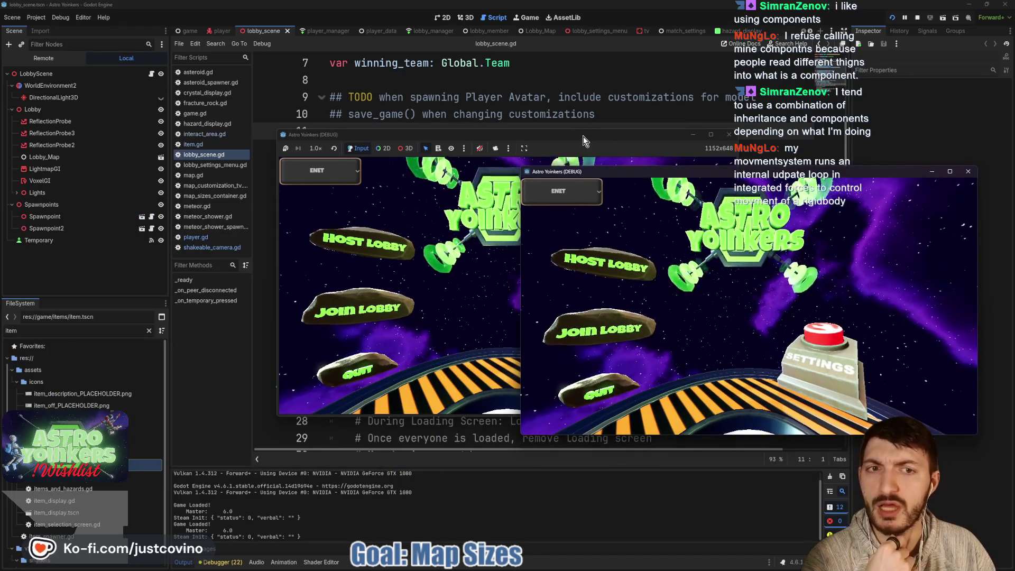
drag(583, 136, 434, 148)
click(214, 256)
click(356, 244)
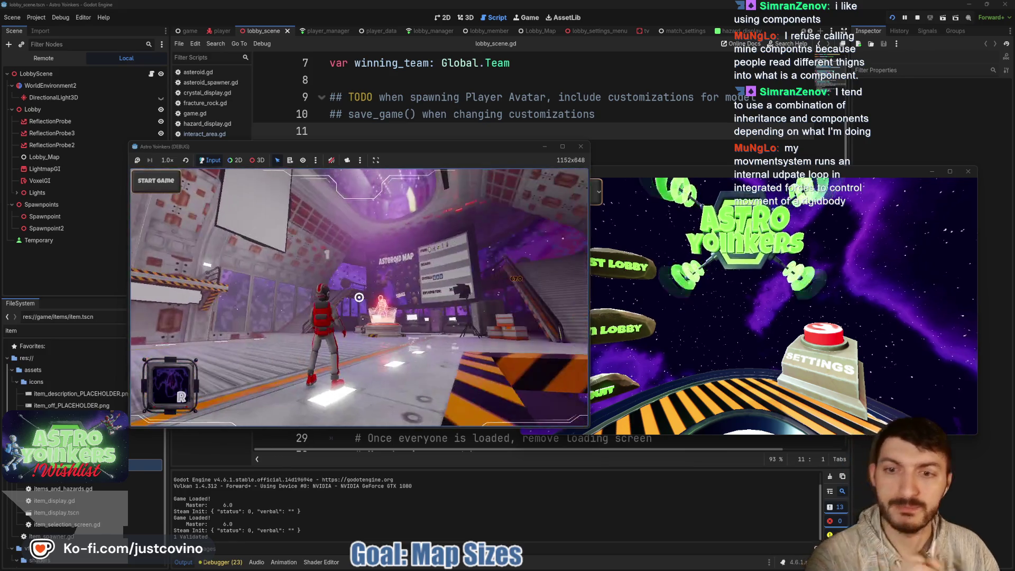
key(space)
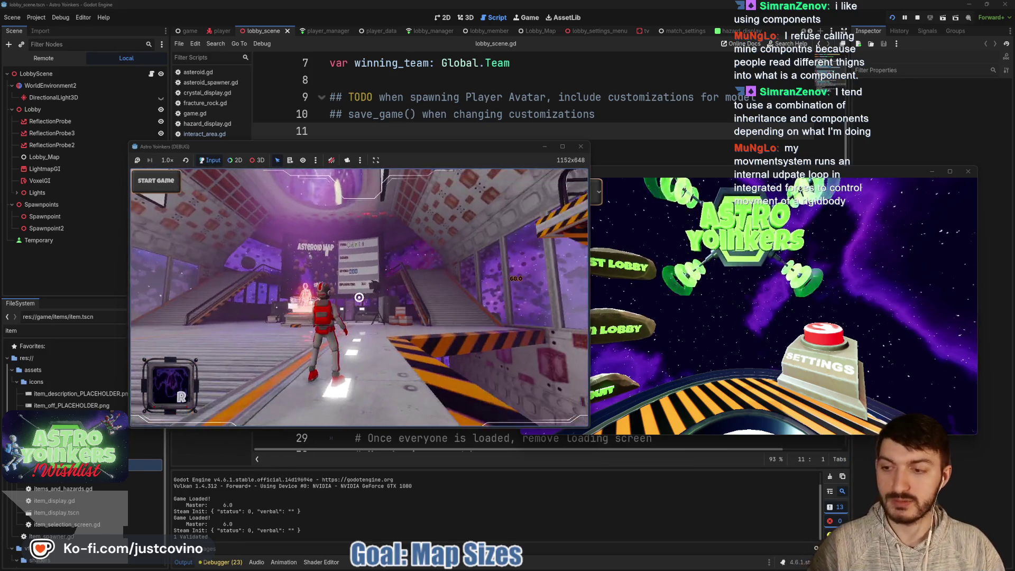
key(w)
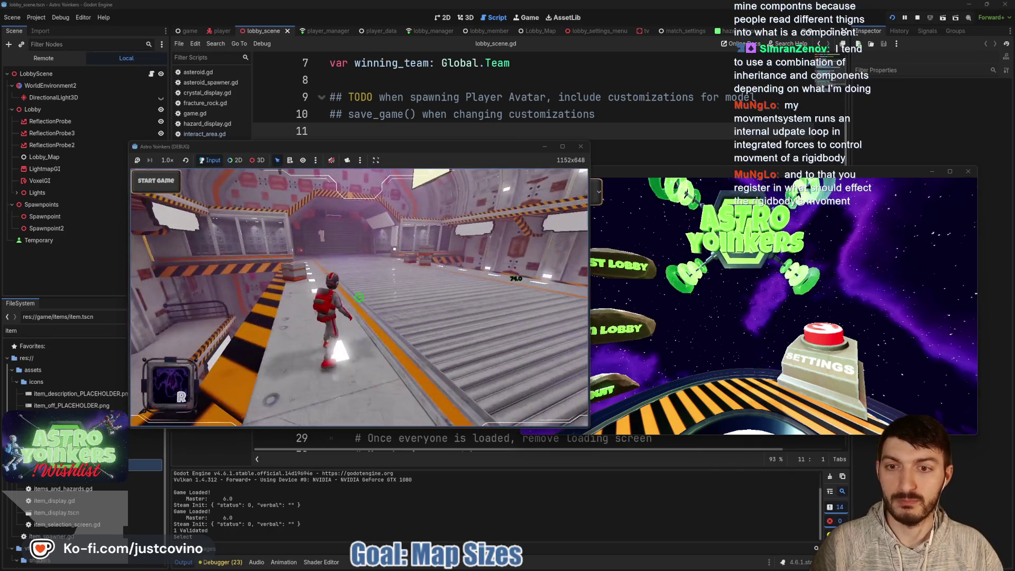
- Join the hosted lobby from the second instance and start the match on the asteroid map
click(613, 329)
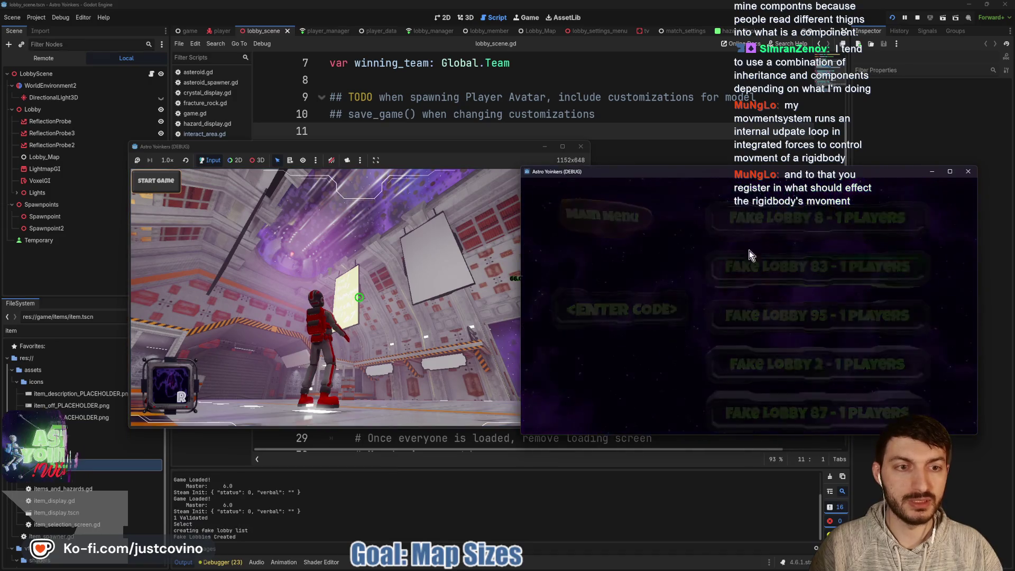
click(794, 213)
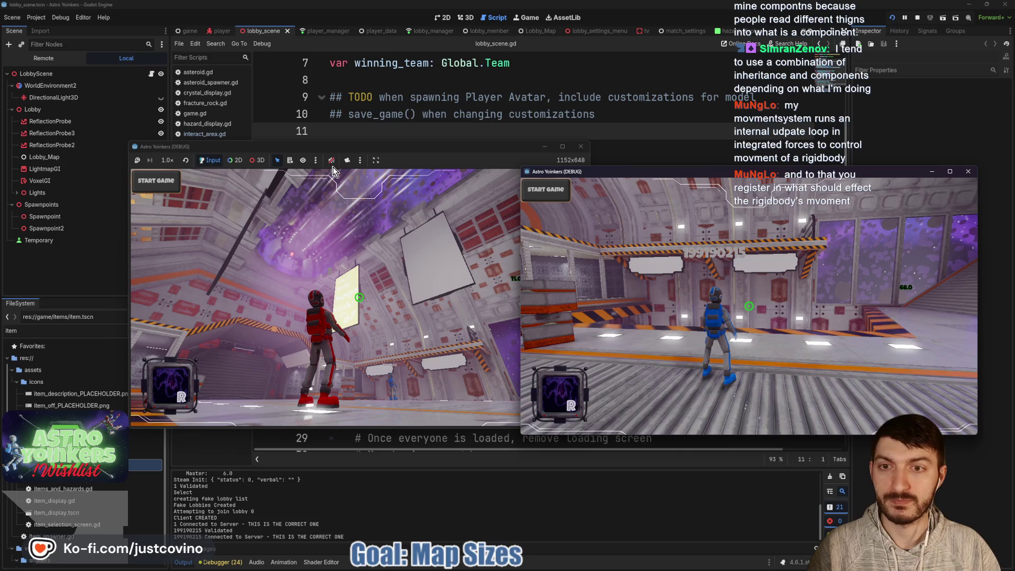
click(403, 159)
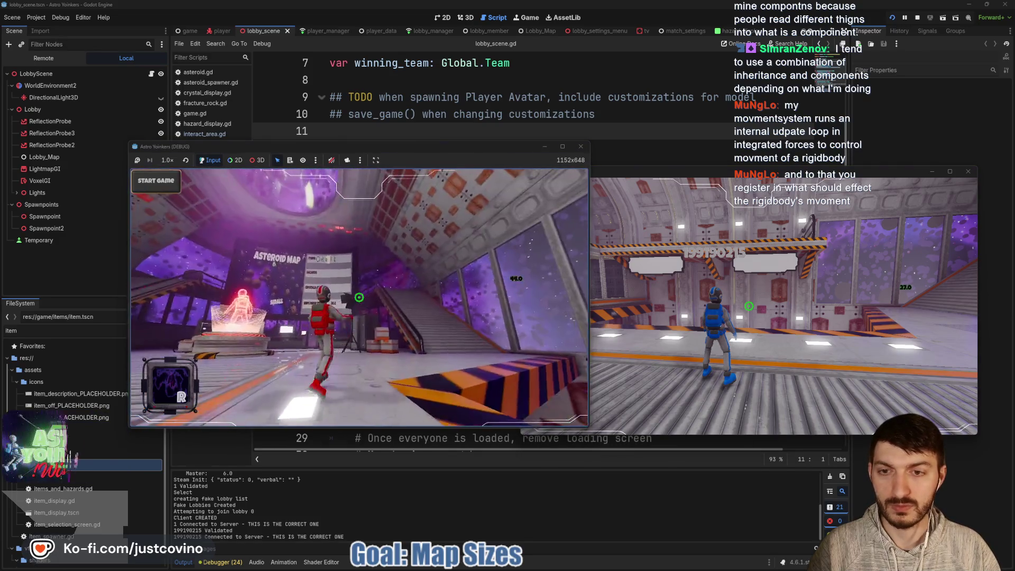
click(179, 187)
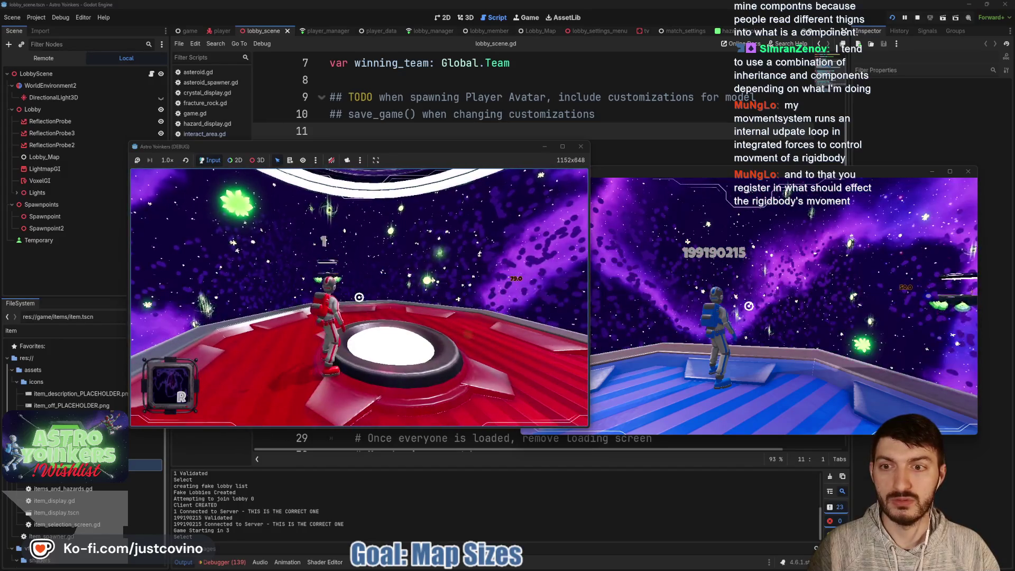
- Jump and run the host player along the platform edge, then stop the game with F8
key(space)
key(w)
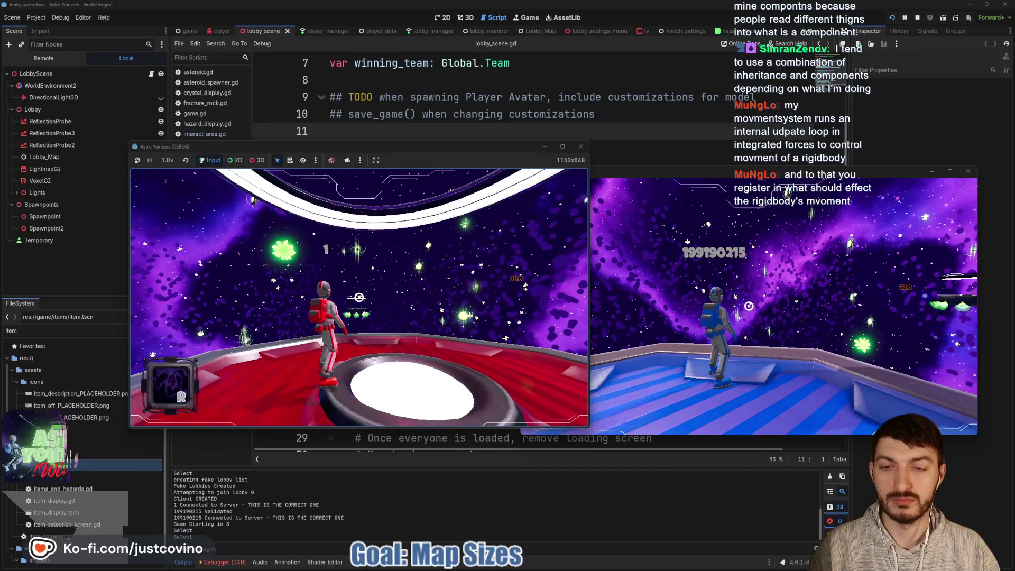
key(d)
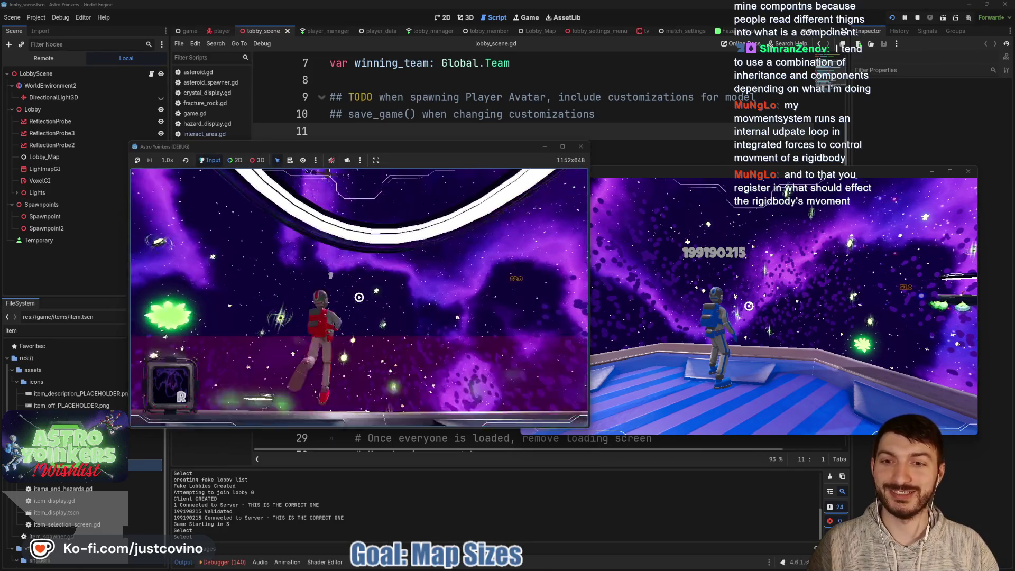
key(w)
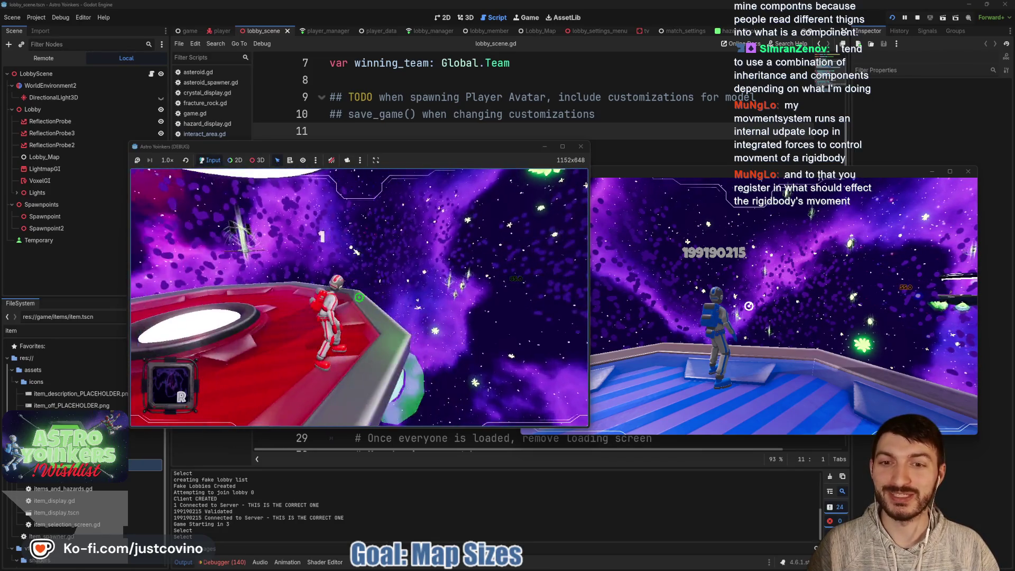
key(w)
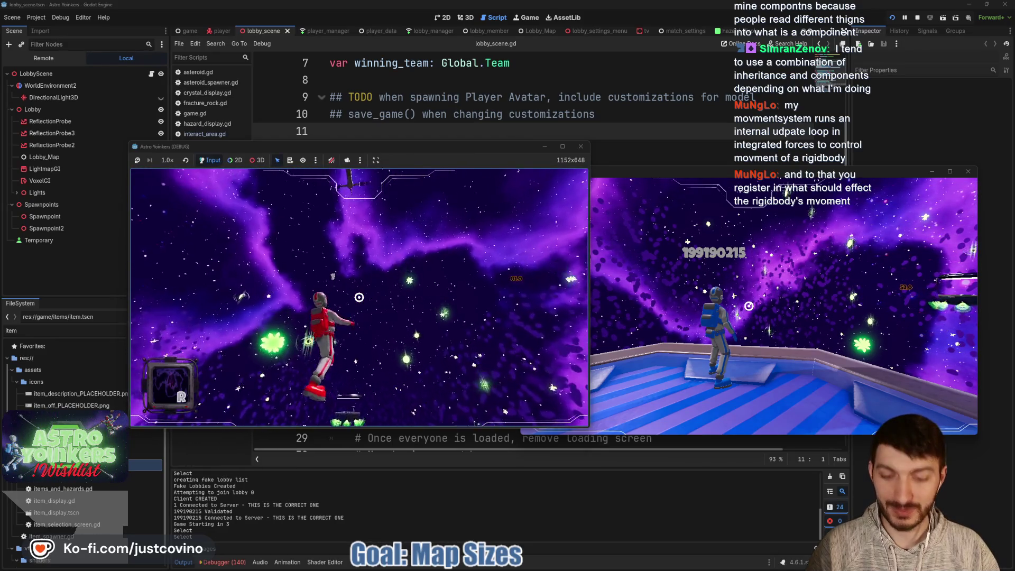
key(F8)
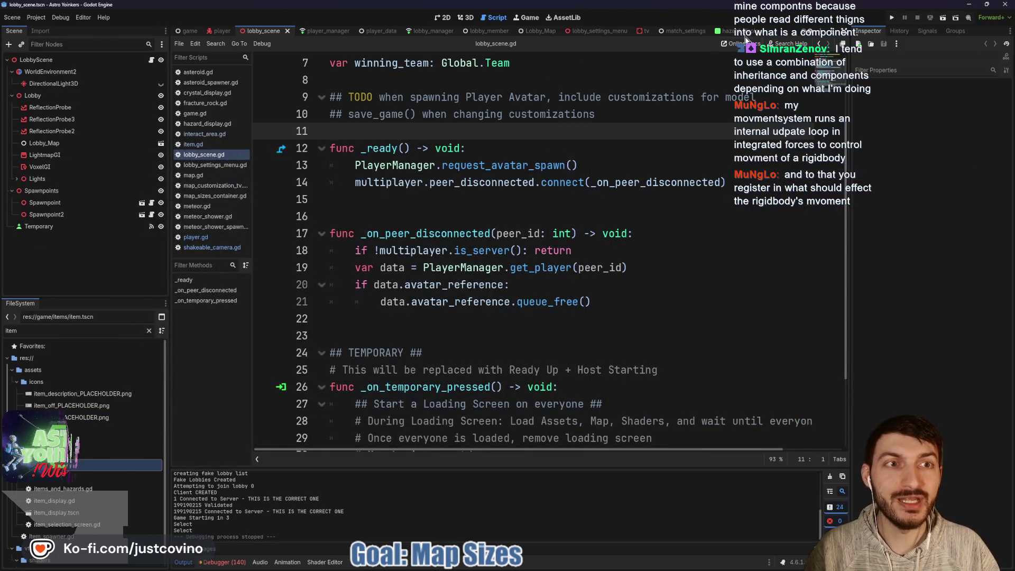
- Switch to asteroid.gd, place the caret on blank line 18, and save the asteroid scene
scroll(763, 33, down, 3)
scroll(763, 33, down, 2)
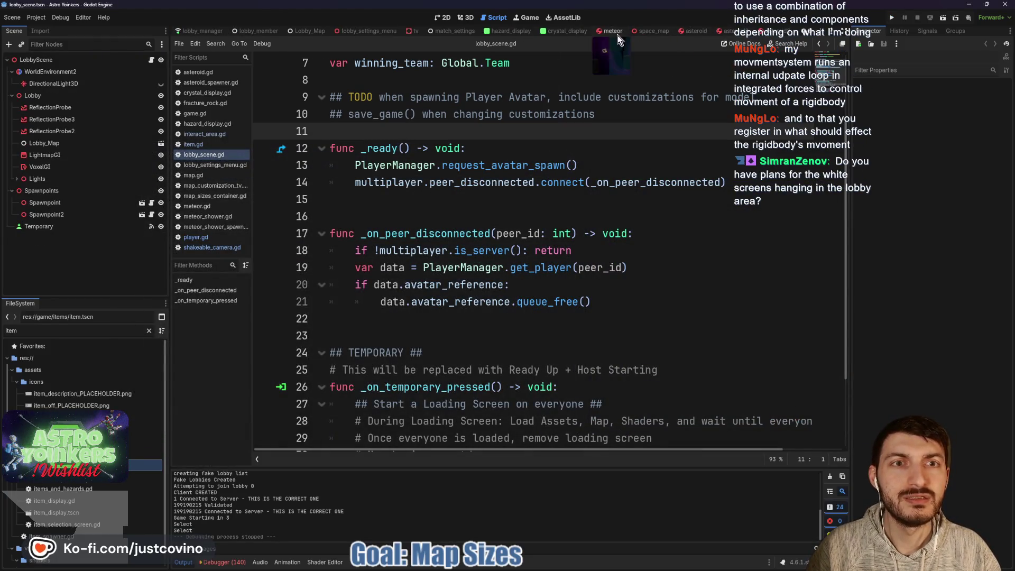
click(694, 31)
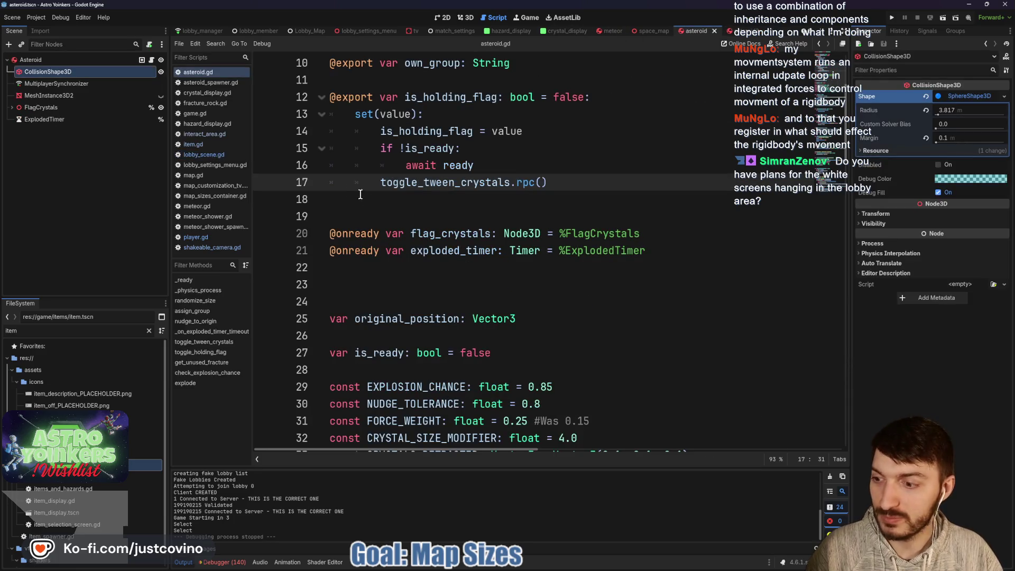
click(492, 194)
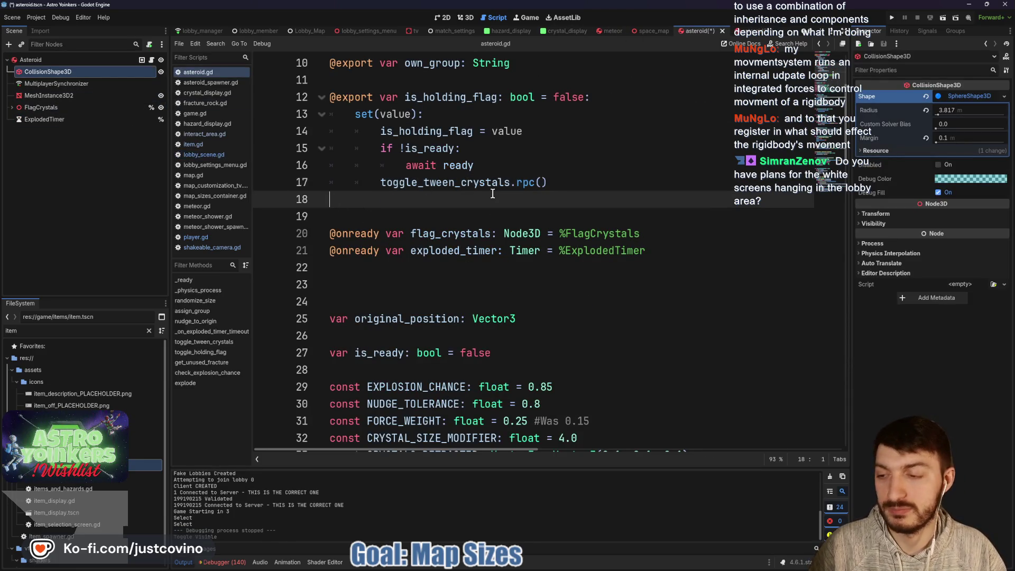
key(ctrl+s)
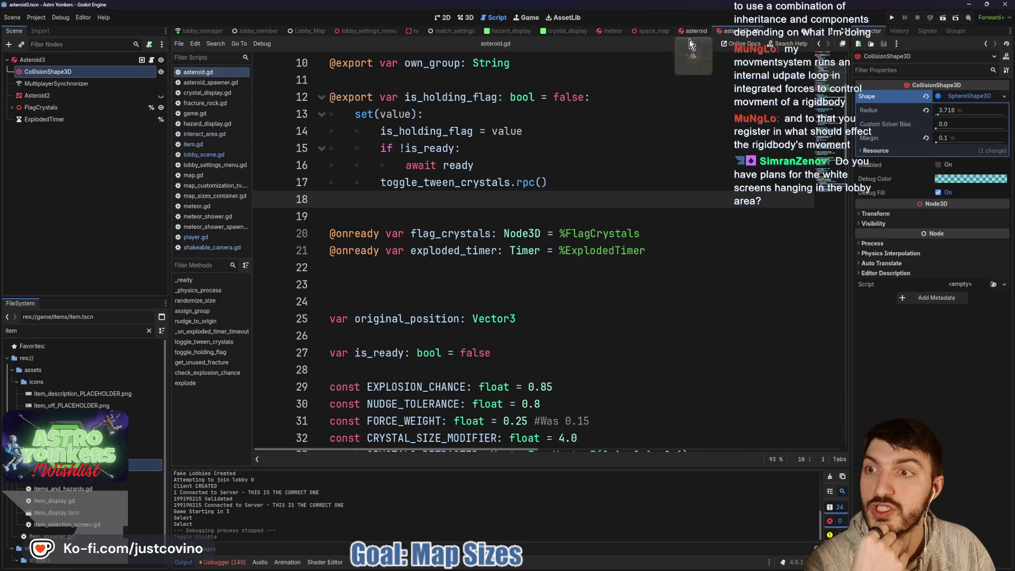
- Make the hidden Asteroid2 and asteroid nodes visible, saving each asteroid scene
click(161, 95)
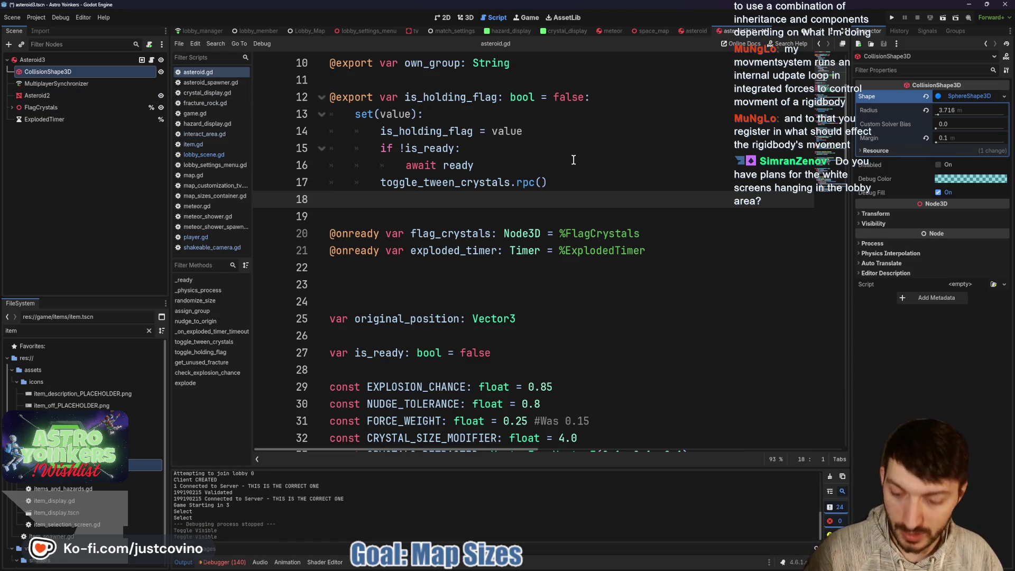
key(ctrl+s)
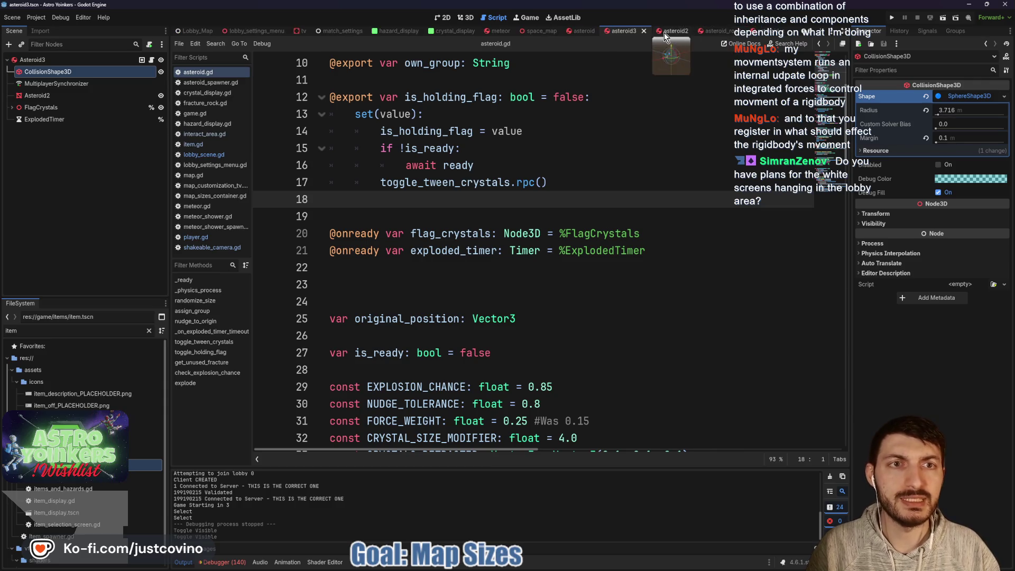
click(161, 95)
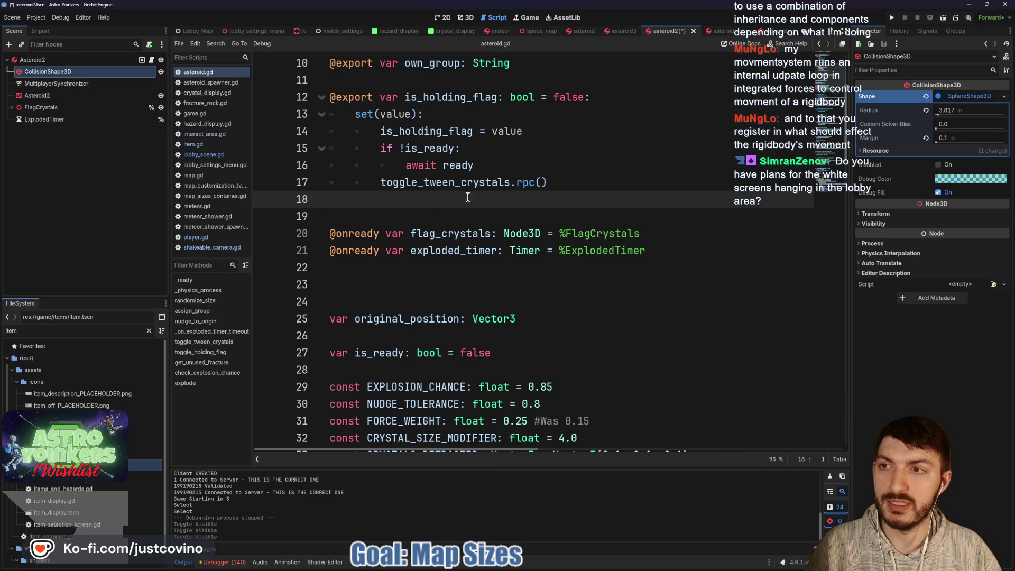
key(ctrl+s)
- Visit the asteroid_rock and asteroid_c scenes in asteroid.gd and save the asteroid_c scene
click(721, 30)
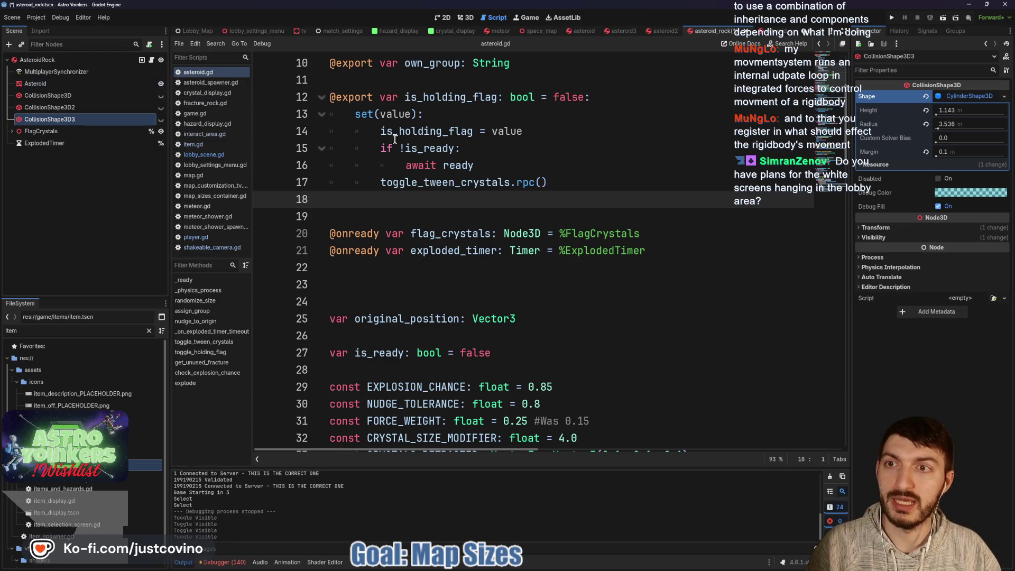
click(490, 158)
click(756, 33)
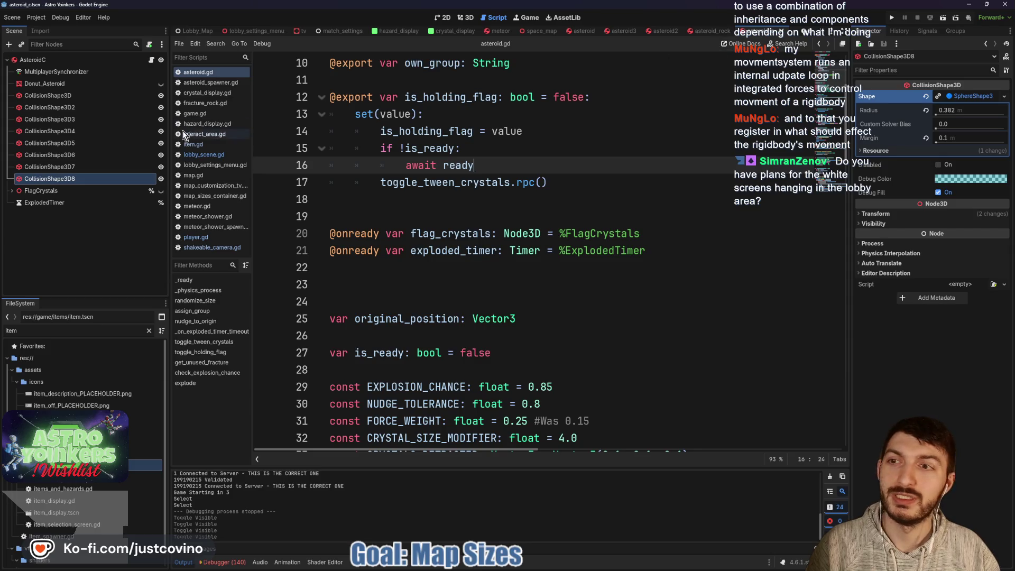
click(487, 150)
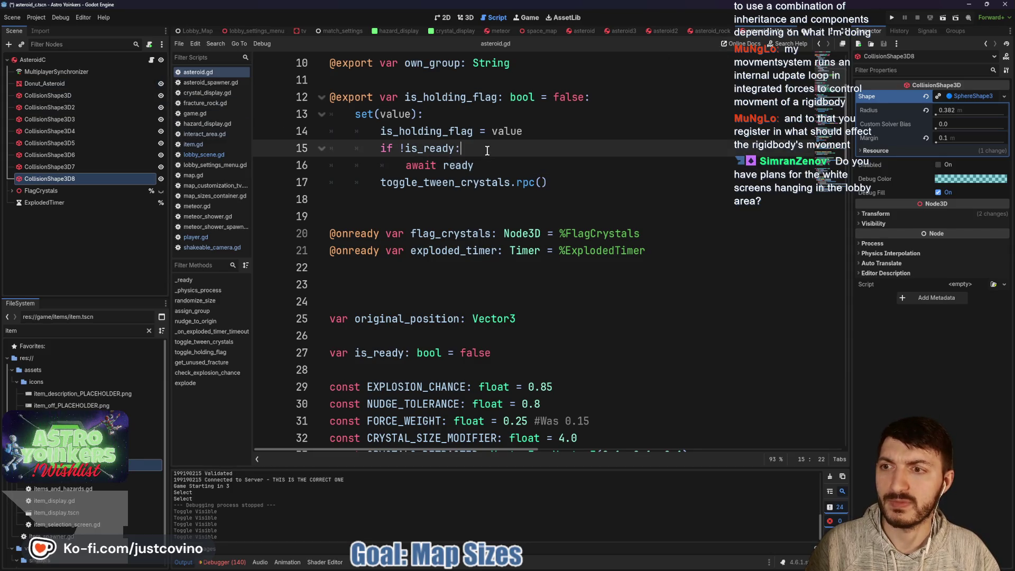
key(ctrl+s)
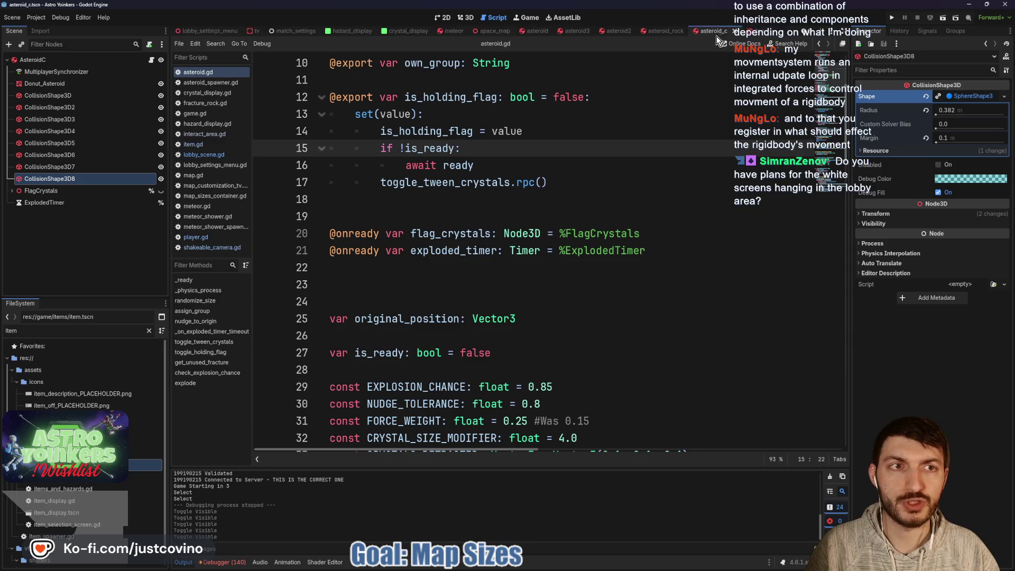
scroll(715, 34, down, 2)
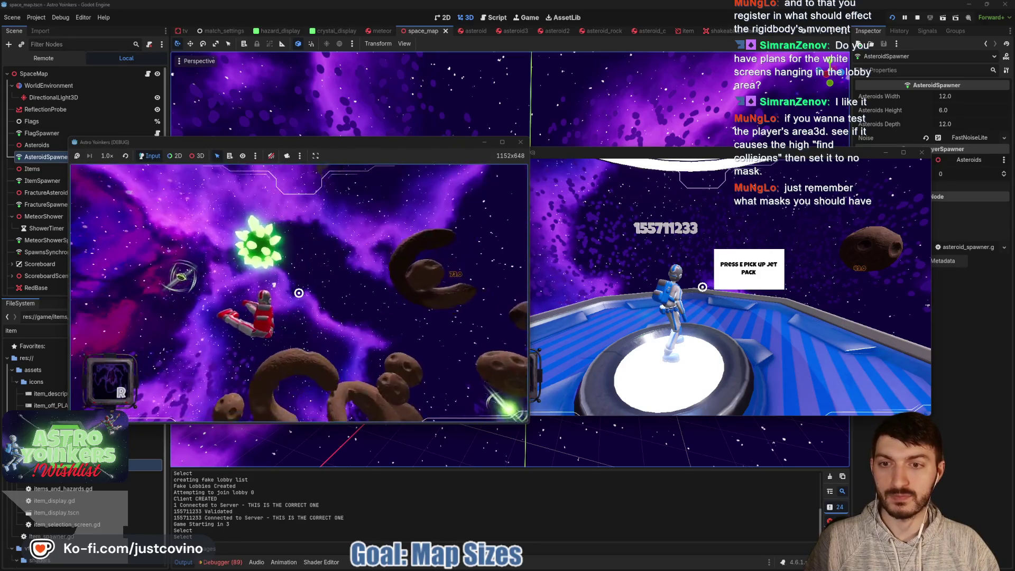
- Stop the two-window test run with F8, returning to the space_map scene
key(F8)
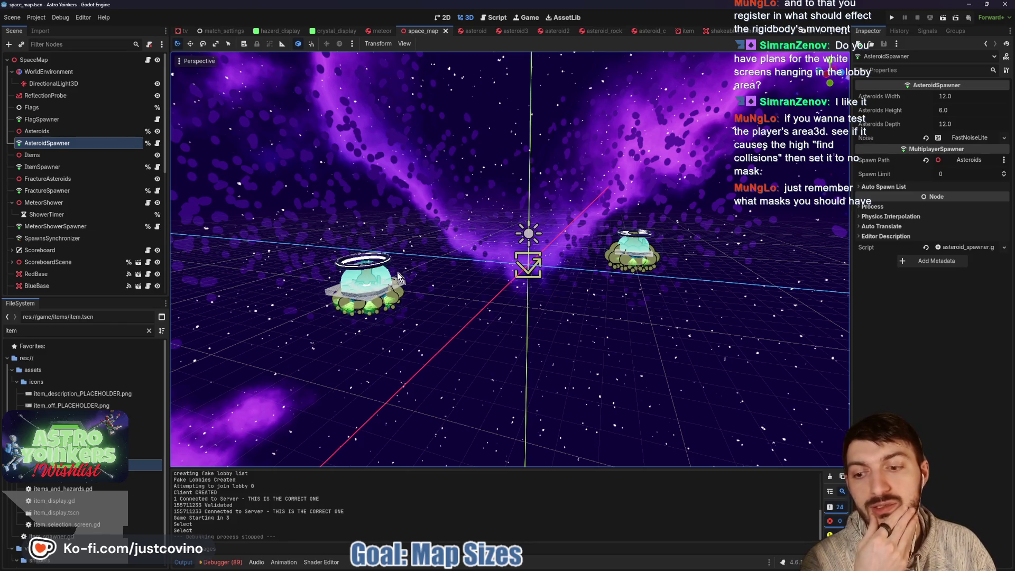
- Show the Profiler in the Debugger panel and switch to the player scene
click(225, 564)
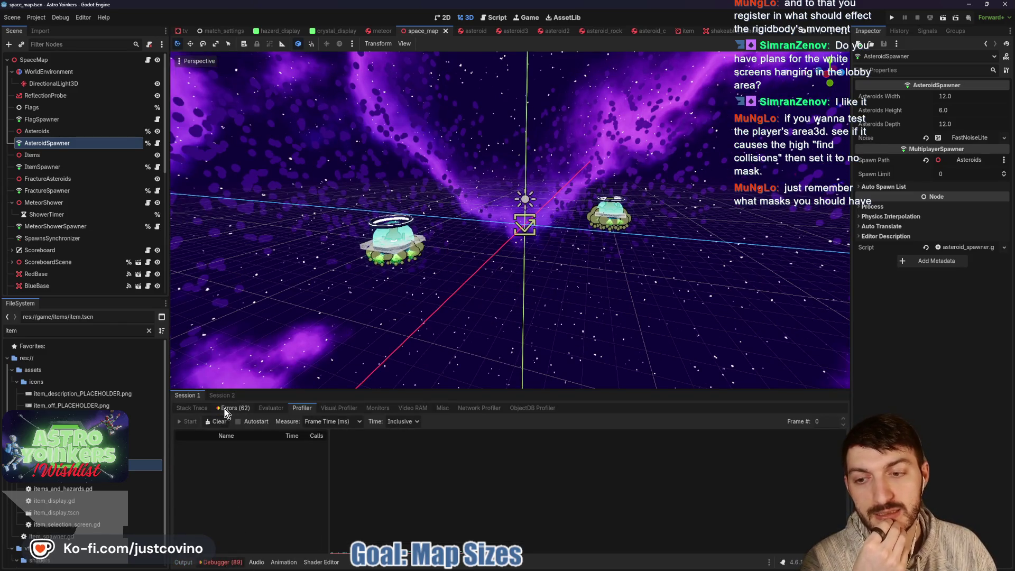
click(224, 408)
click(300, 409)
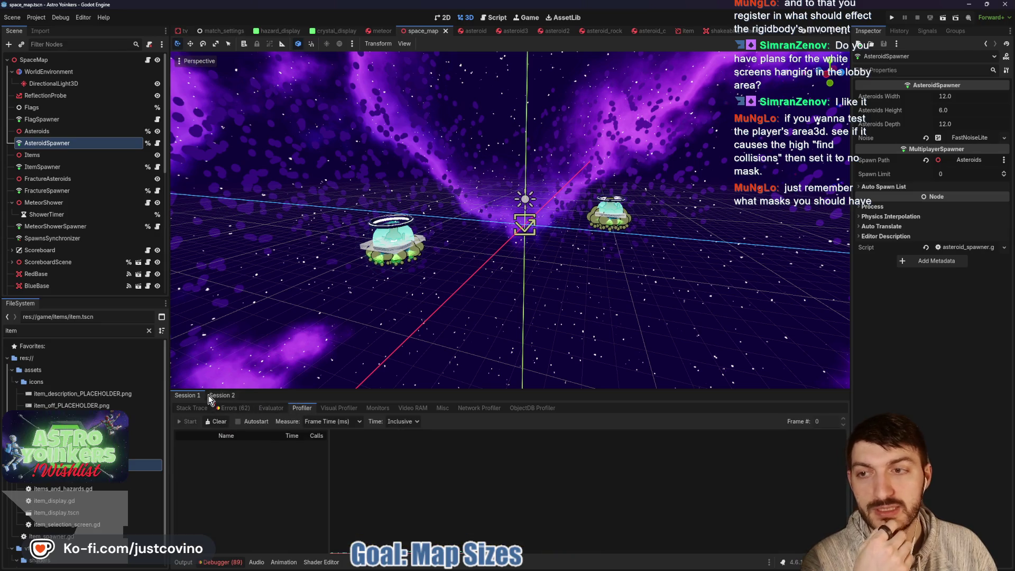
scroll(192, 33, up, 9)
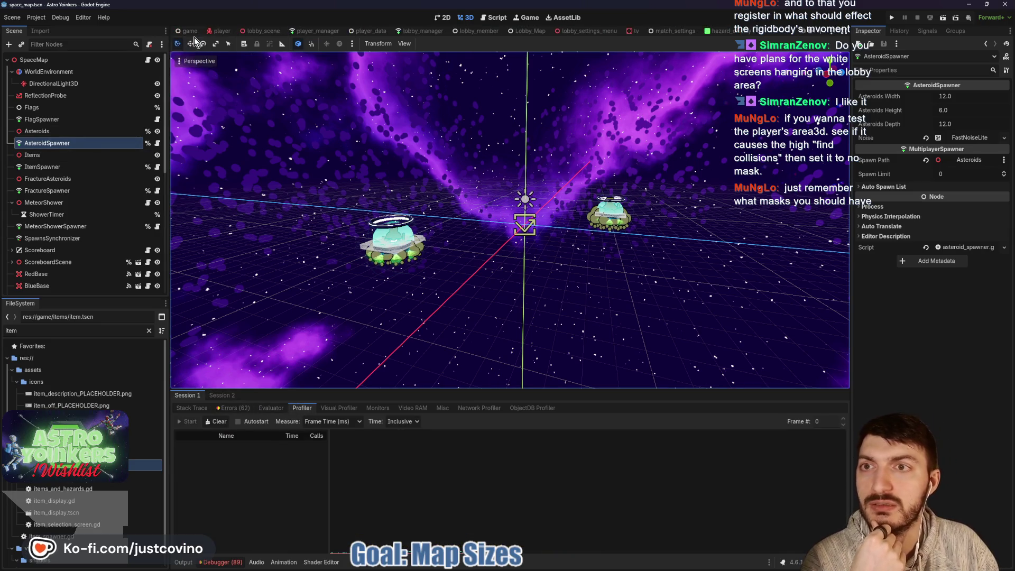
click(222, 31)
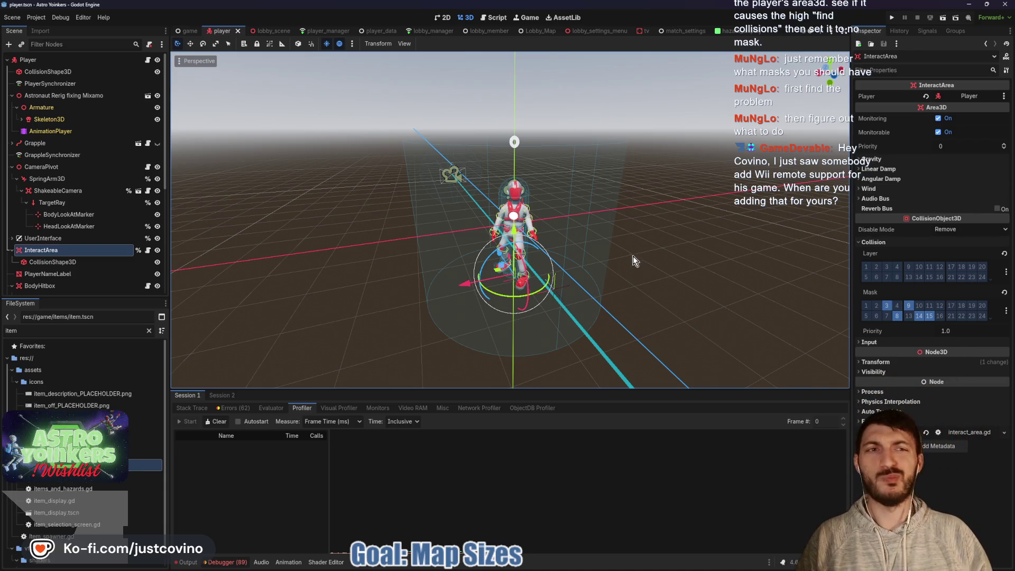
- Clear the InteractArea's collision mask layers and save the player scene
drag(633, 256, 602, 259)
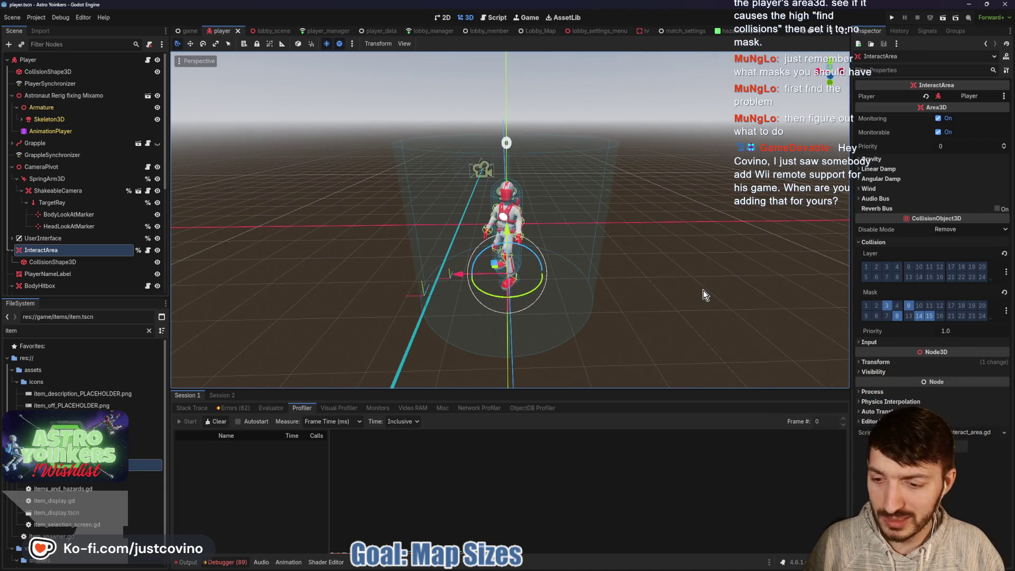
click(886, 306)
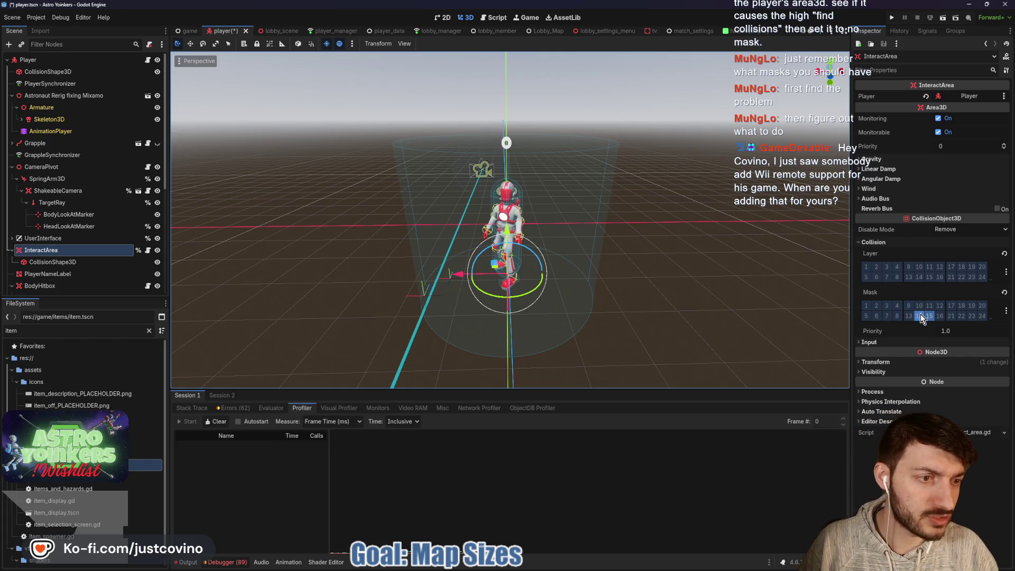
key(ctrl+s)
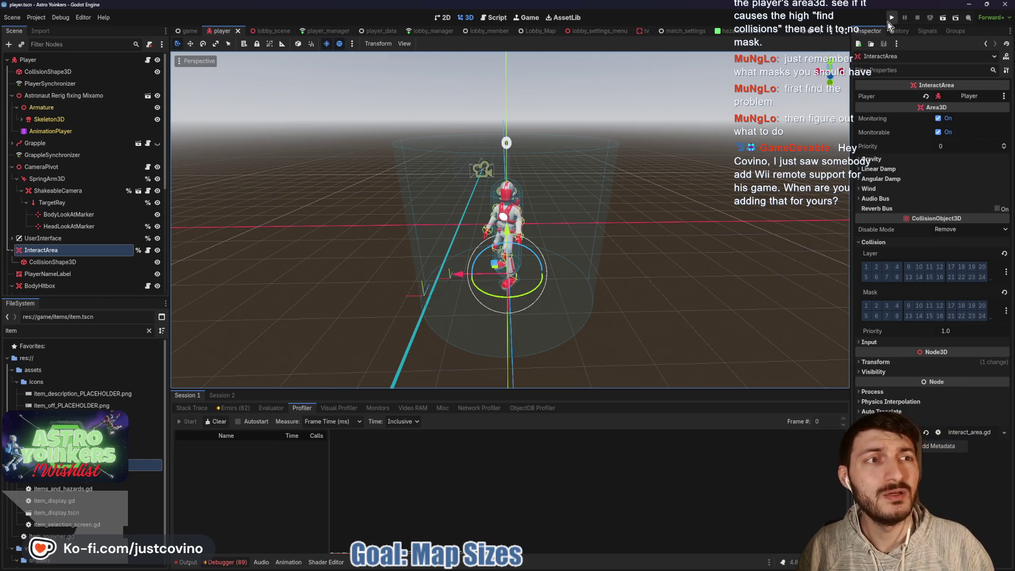
- Run the game in two side-by-side windows, host a private lobby in one and join from the other
click(889, 21)
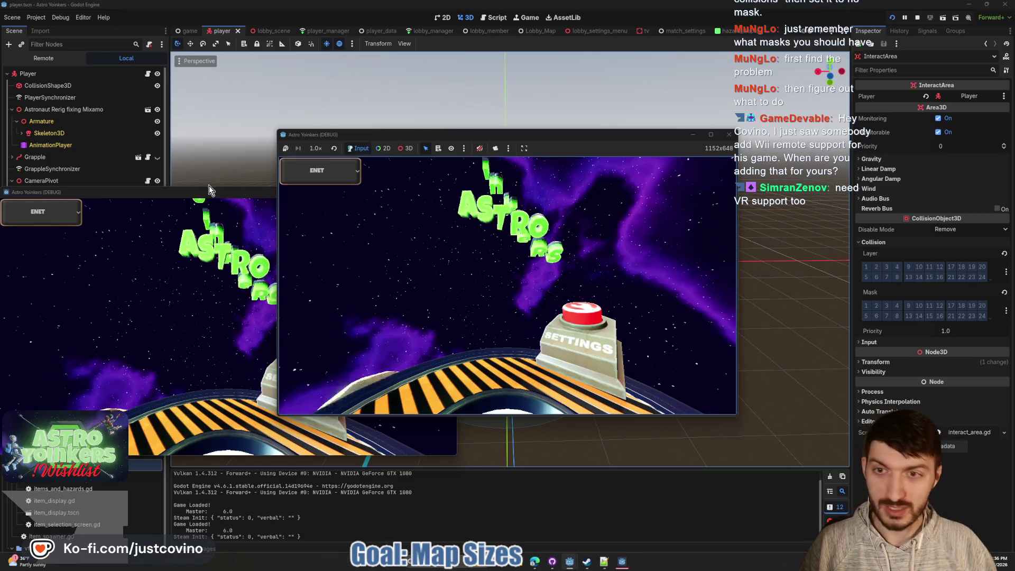
mouse_move(209, 190)
mouse_down()
mouse_move(529, 175)
mouse_move(763, 142)
mouse_move(695, 162)
mouse_up()
drag(610, 134, 369, 150)
click(120, 255)
click(262, 270)
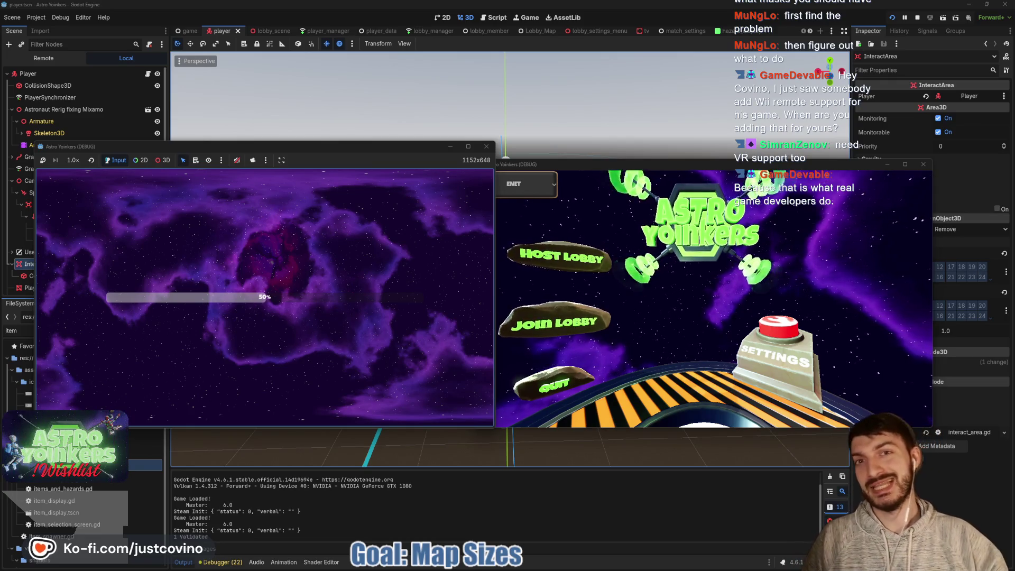
click(557, 331)
click(689, 218)
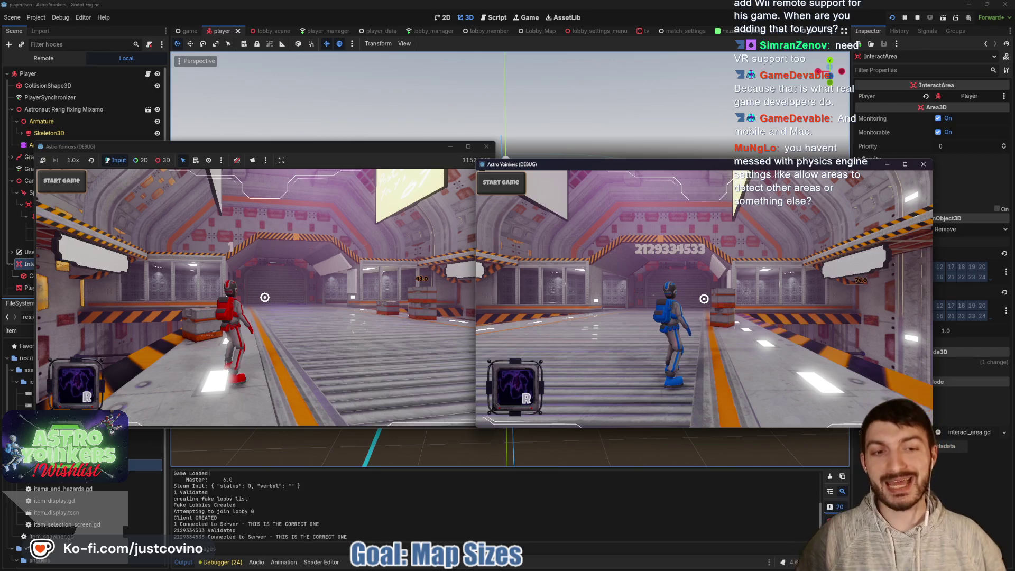
- Start the match, move the players, stop the game, and return to the Profiler
key(w)
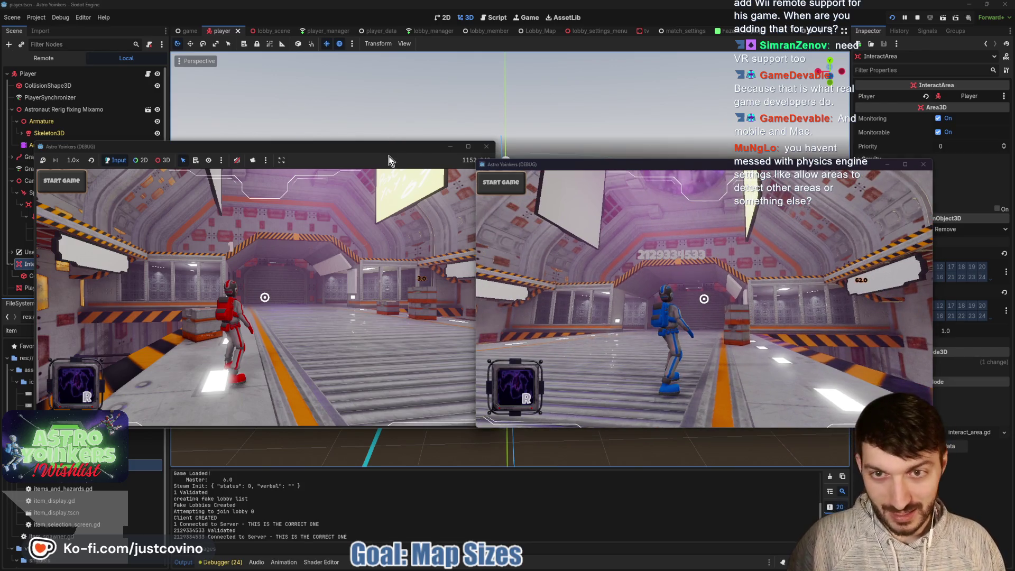
click(389, 157)
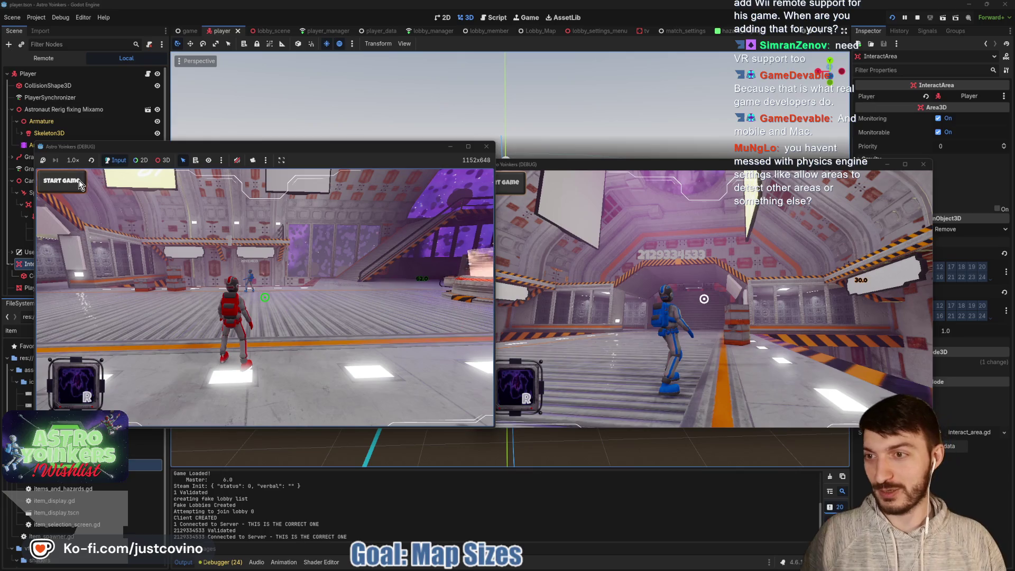
click(79, 182)
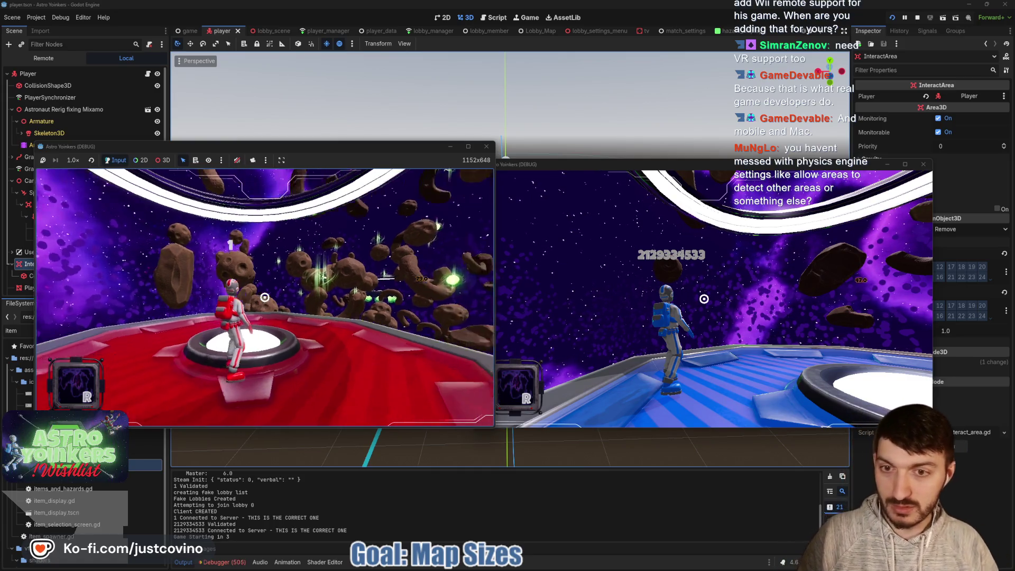
key(w)
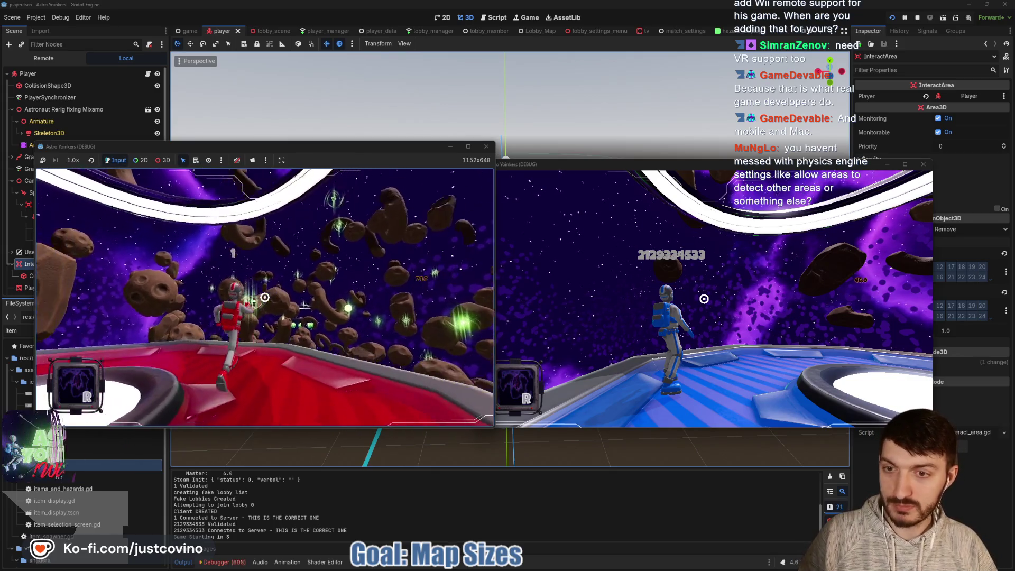
key(F8)
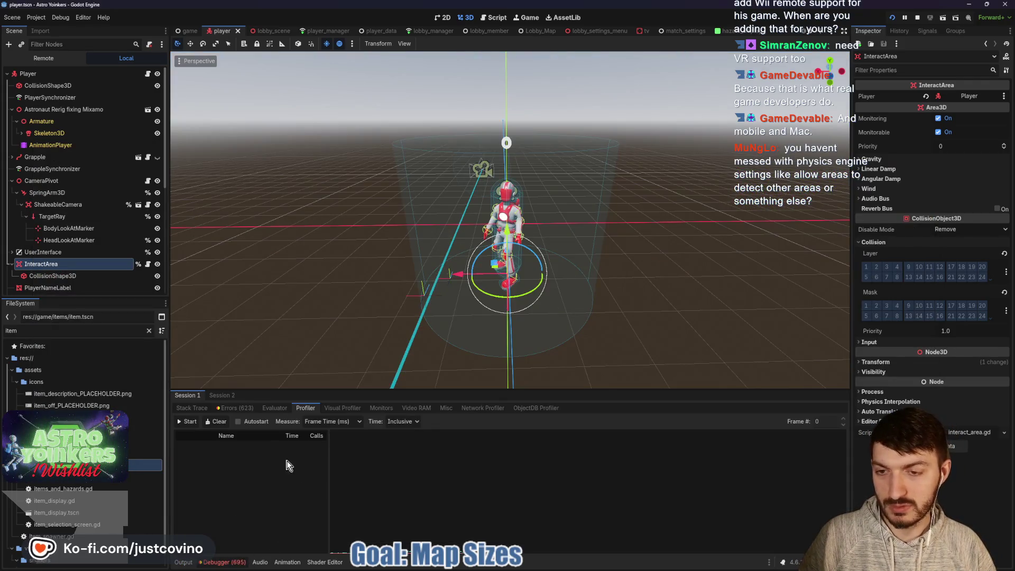
click(232, 409)
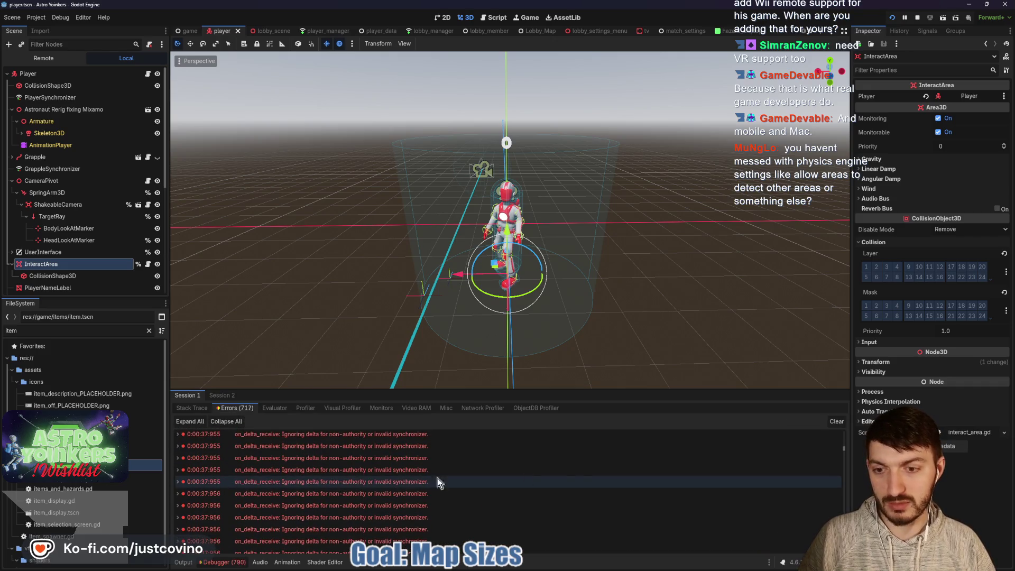
click(311, 411)
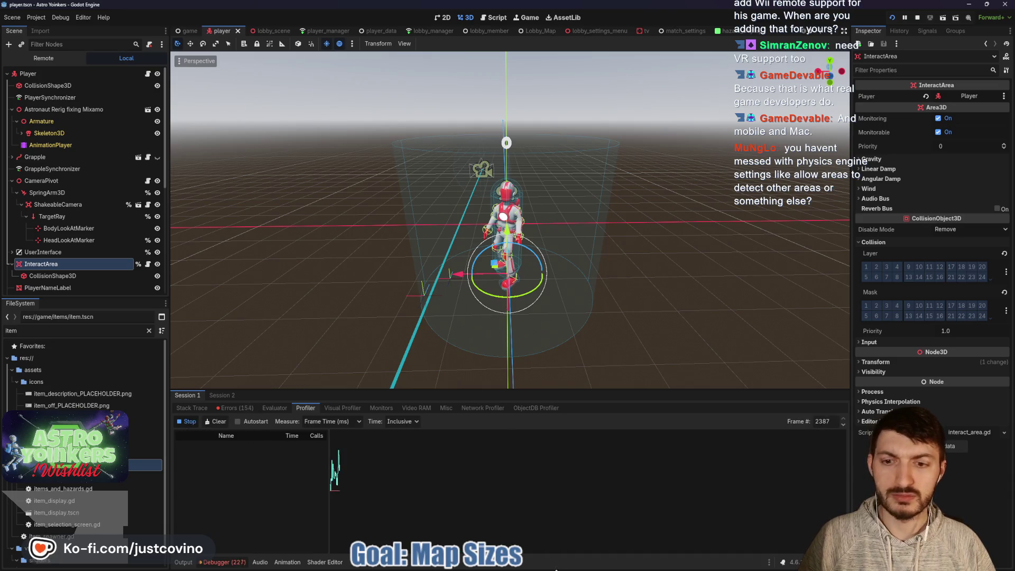
- Glance at the Astro Yoinkers to-do board in Notion, then bring the running game back to front
click(535, 562)
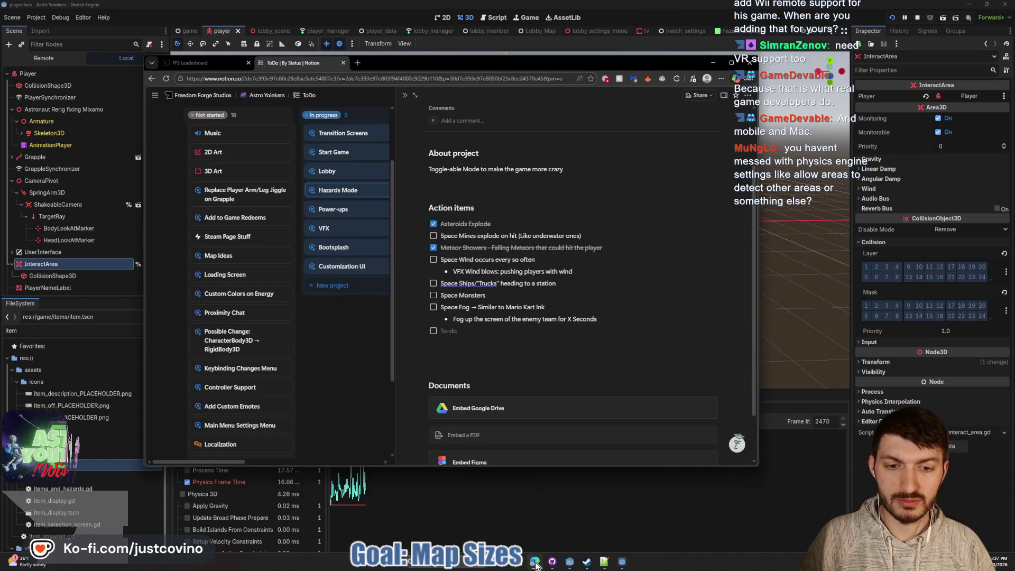
click(536, 562)
click(612, 520)
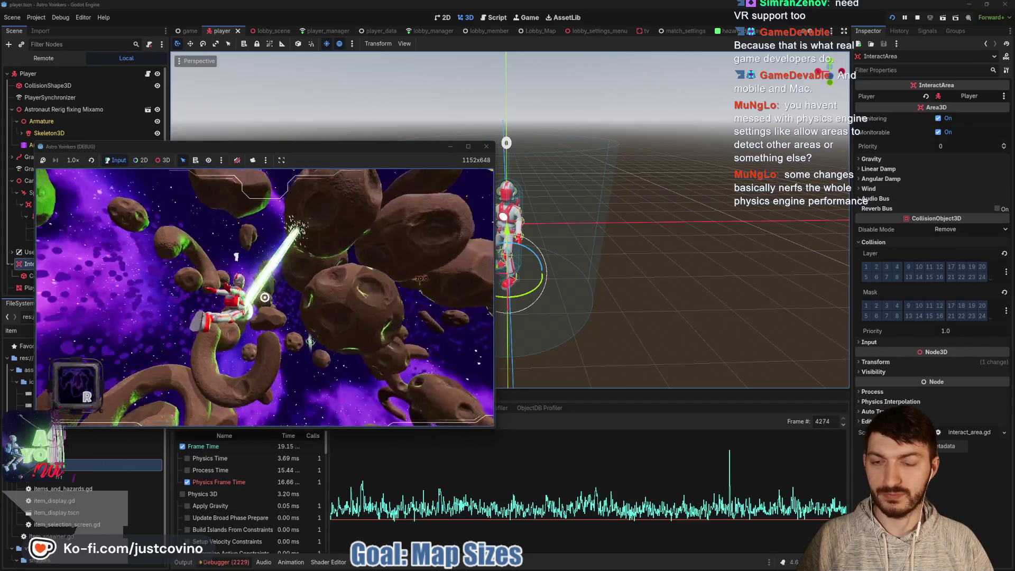
- Stop the running game with F8, ending the profiler capture at frame 4351
key(F8)
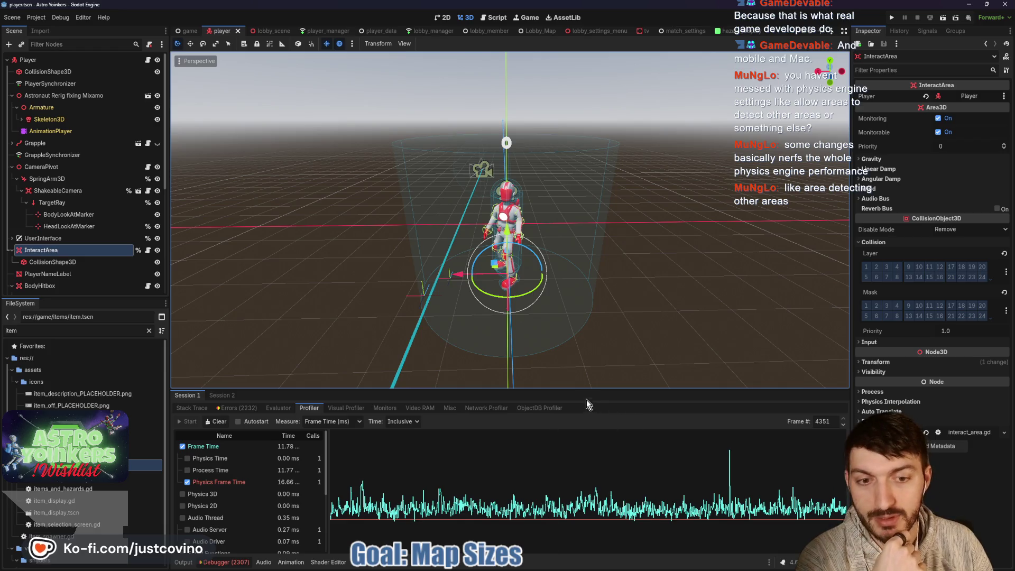
- Enlarge the profiler, select frame 3023 and plot Find Collisions, showing 3.51 ms
drag(584, 390, 563, 192)
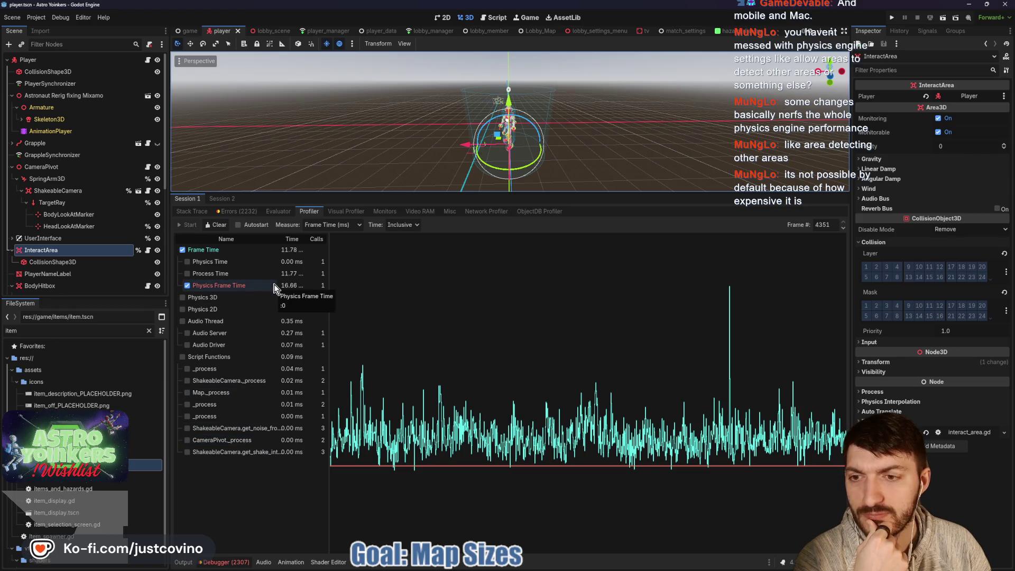
click(545, 401)
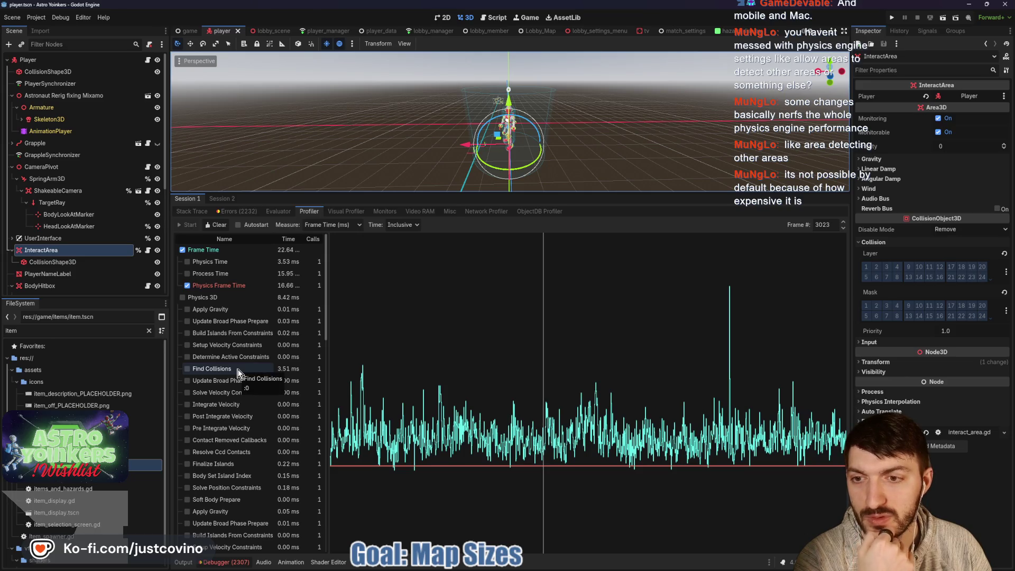
click(237, 370)
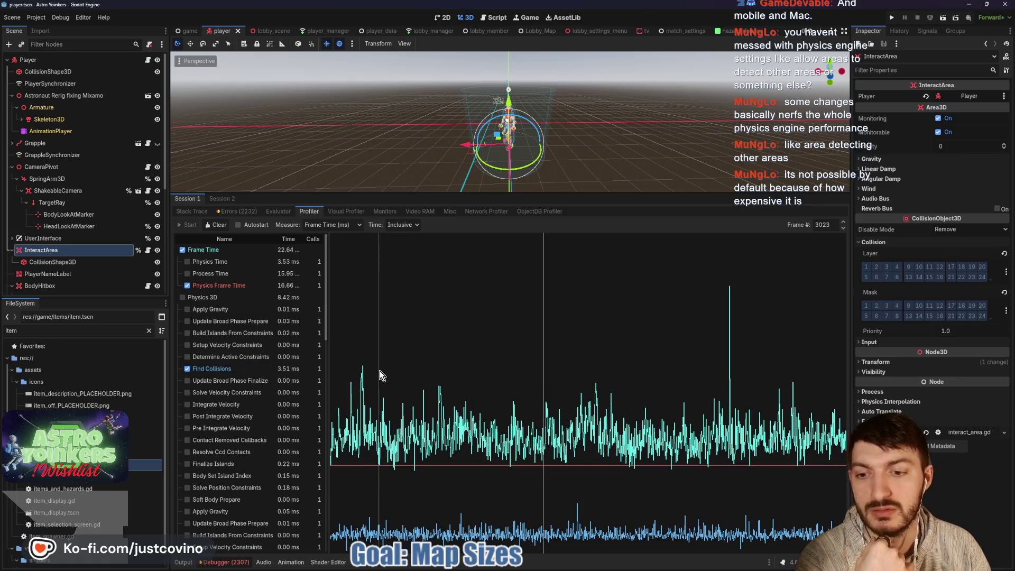
- Re-enable InteractArea collision mask layers 3, 8 and 9, and add layer 15
click(888, 305)
click(899, 316)
click(908, 307)
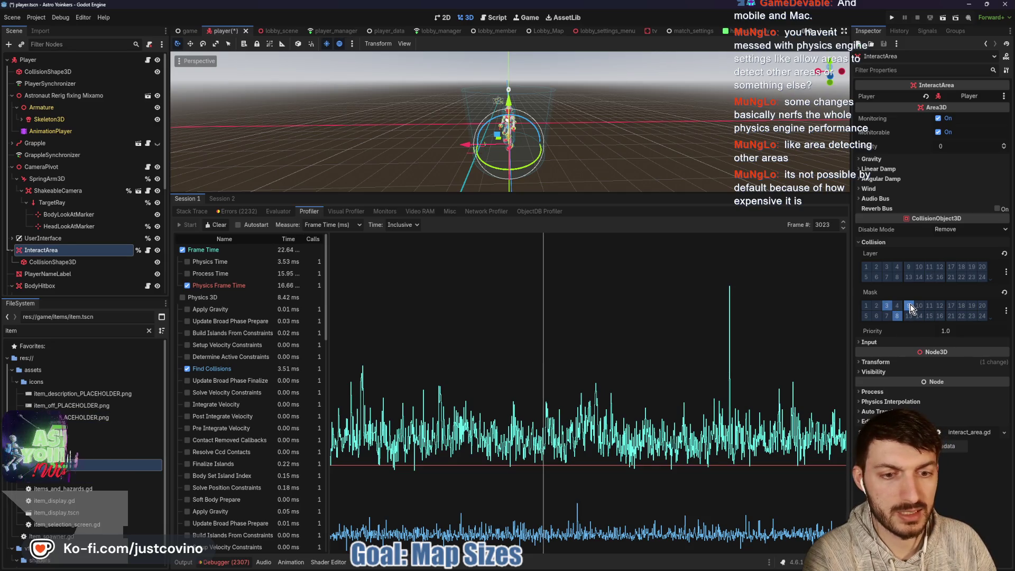
click(928, 316)
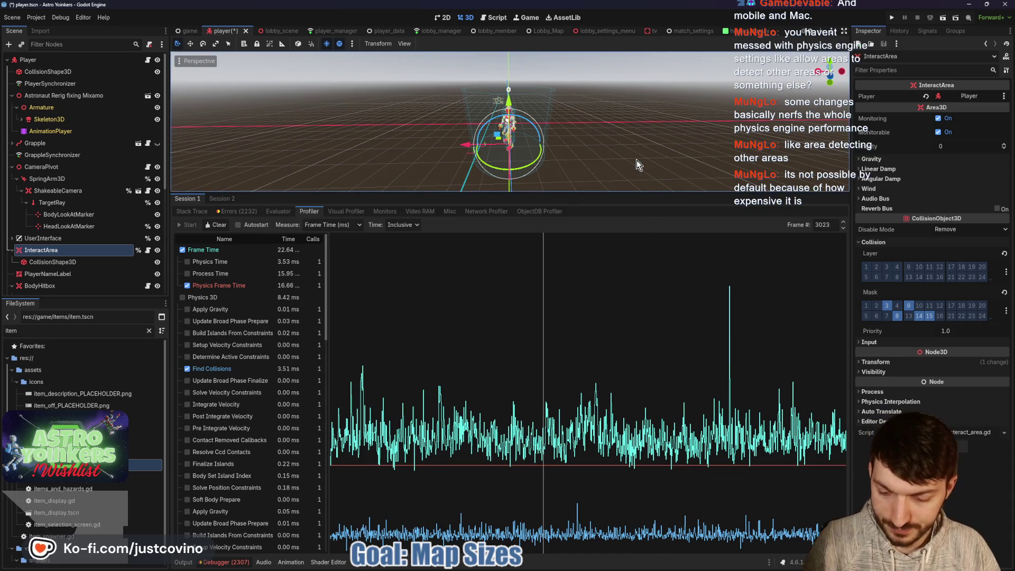
- Save the player scene and launch the Astro Yoinkers project again
key(ctrl+s)
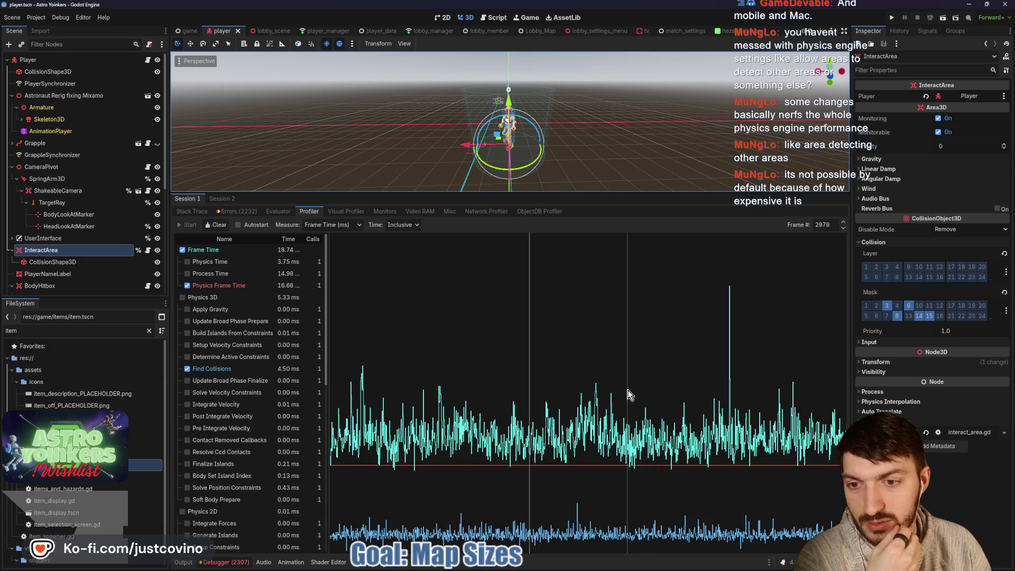
click(664, 383)
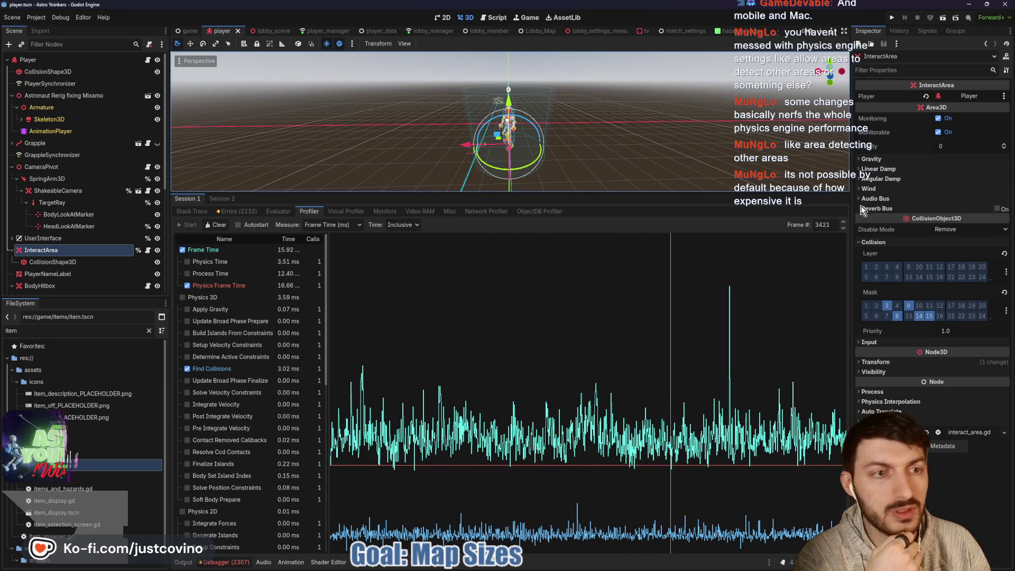
click(891, 18)
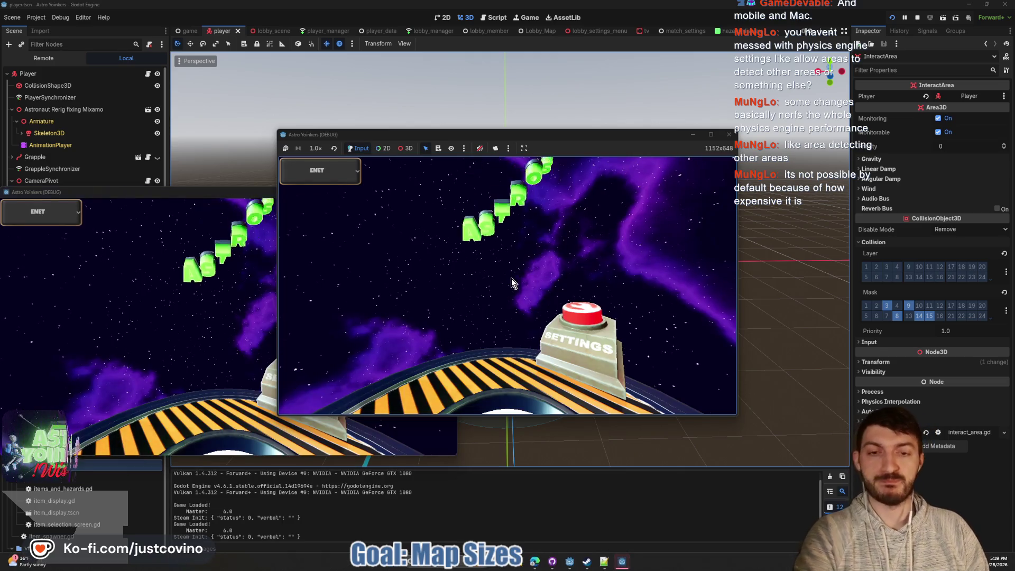
- Place the two game windows side by side, host a lobby on the left and join it from the right
mouse_move(224, 194)
mouse_down()
mouse_move(693, 202)
mouse_move(720, 188)
mouse_up()
mouse_move(554, 139)
mouse_down()
mouse_move(553, 163)
mouse_move(300, 165)
mouse_up()
click(133, 285)
click(255, 322)
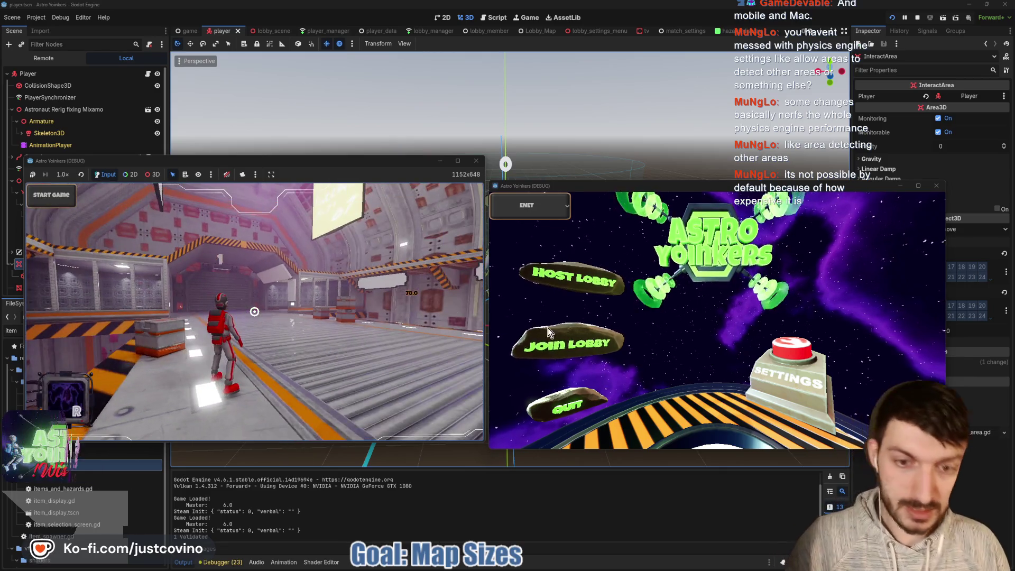
click(568, 344)
click(759, 234)
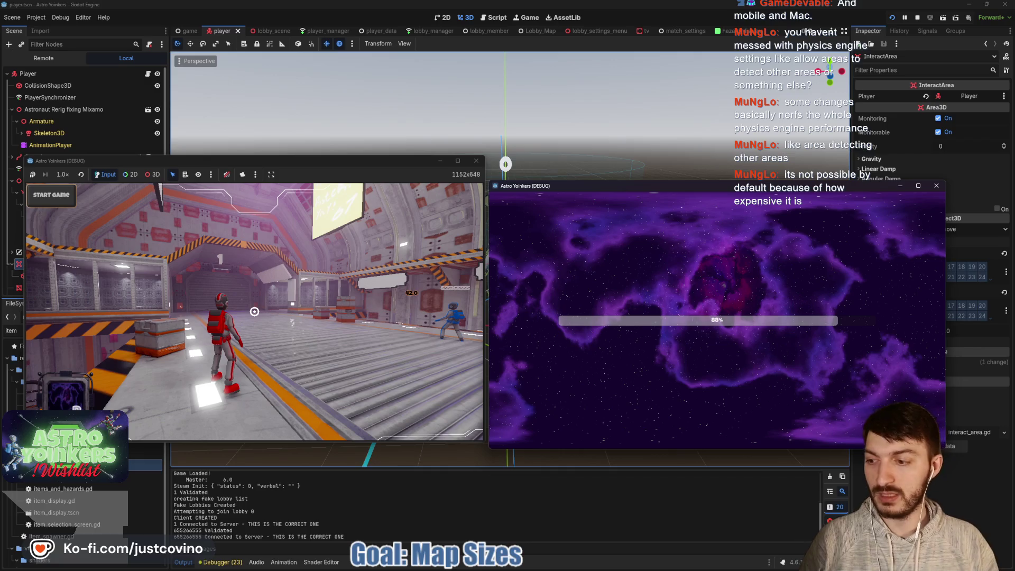
- Start the match, jump the red character off the platform, and start profiler recording
click(354, 173)
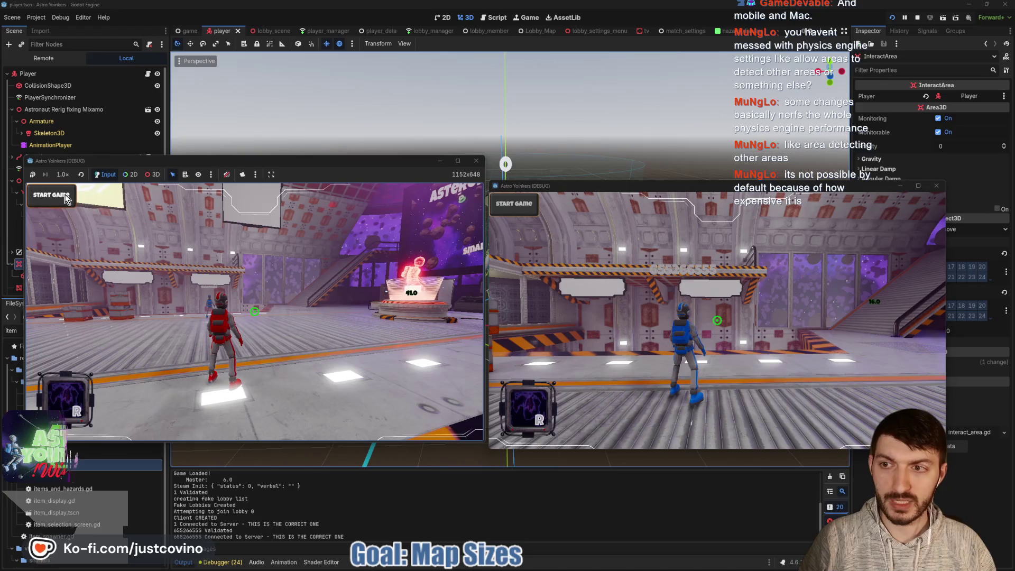
click(66, 197)
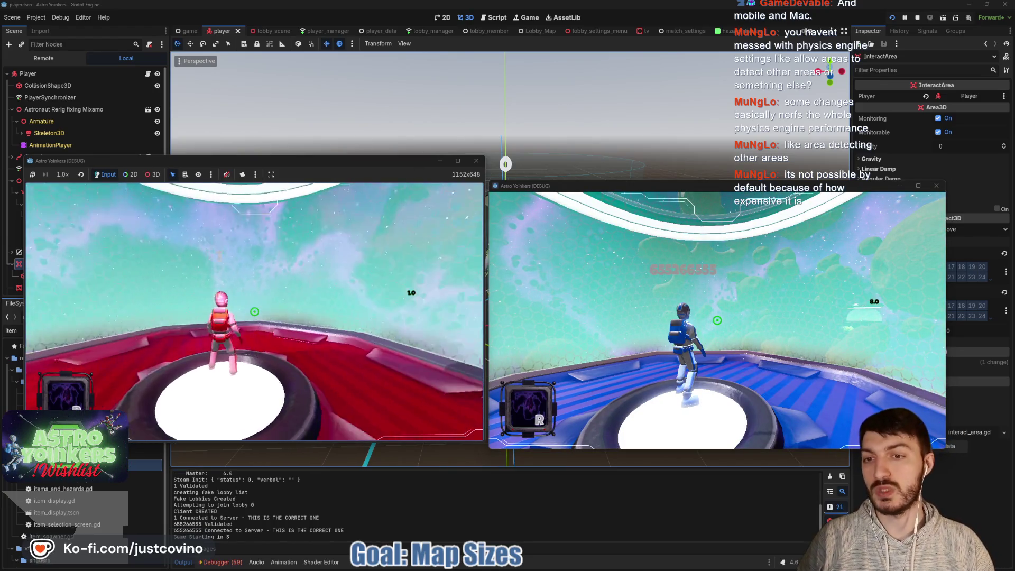
key(w)
key(space)
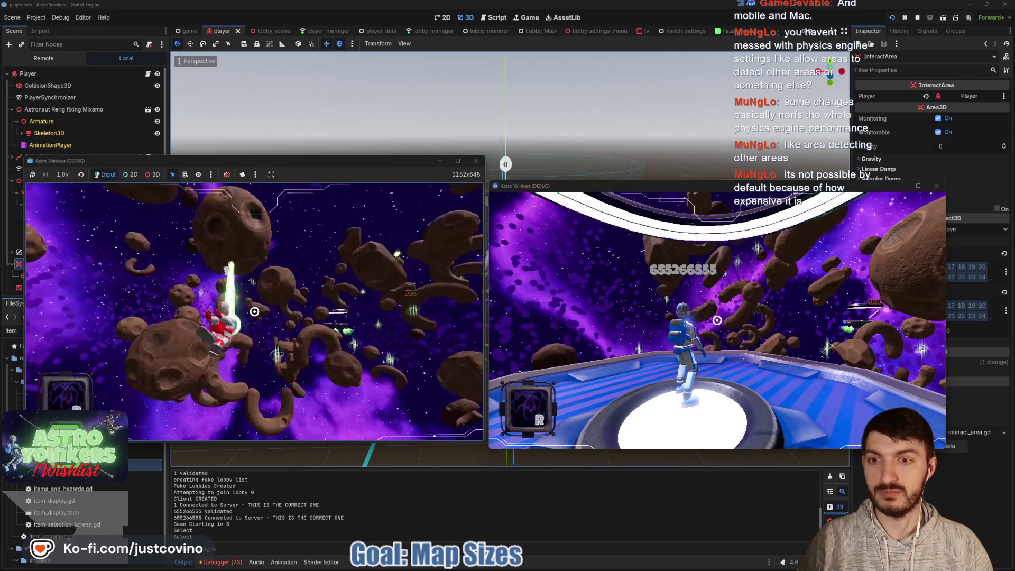
click(224, 562)
click(188, 225)
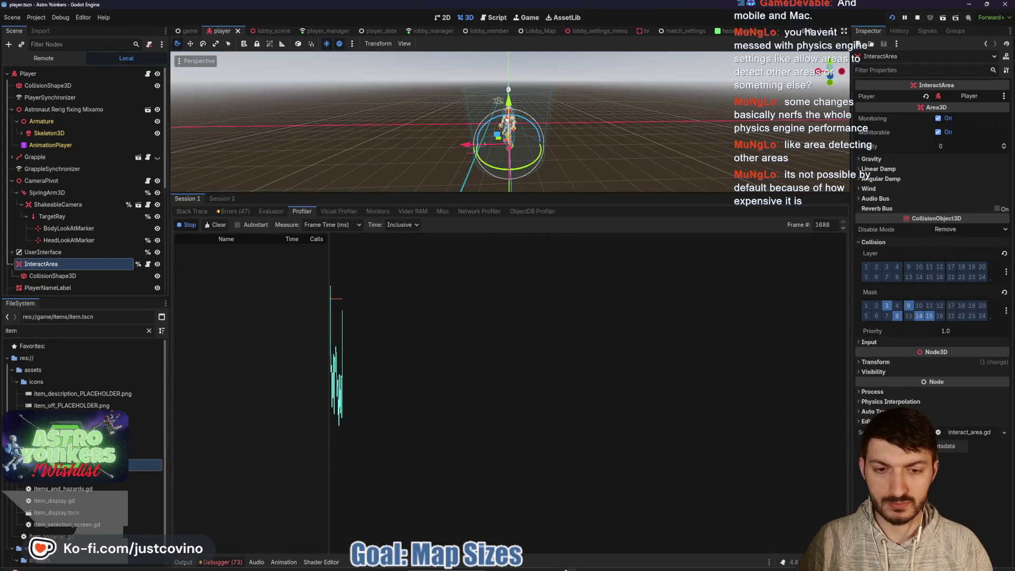
- Return to the game window, play the match, then stop it with F8 at frame 4683
mouse_move(606, 559)
mouse_move(574, 566)
click(608, 520)
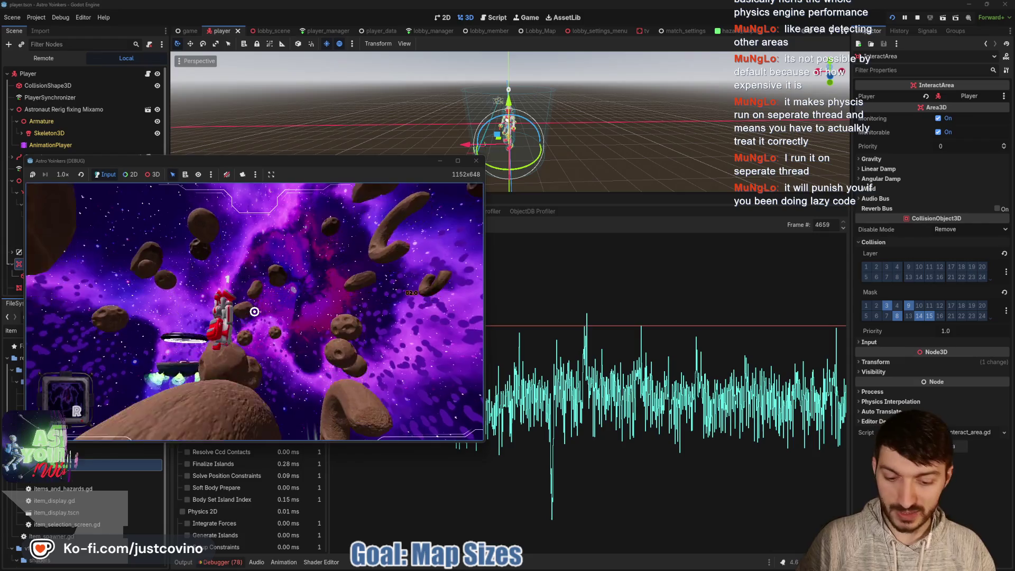
key(F8)
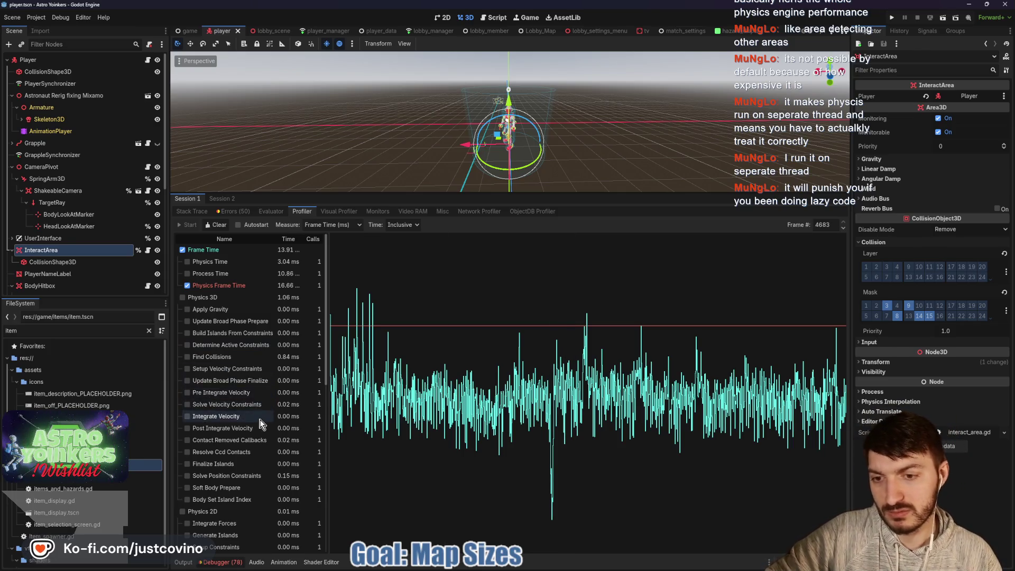
- Scroll the profiler metrics and scrub the graph to inspect frames 2773 and 2854
scroll(259, 423, down, 3)
scroll(265, 389, up, 3)
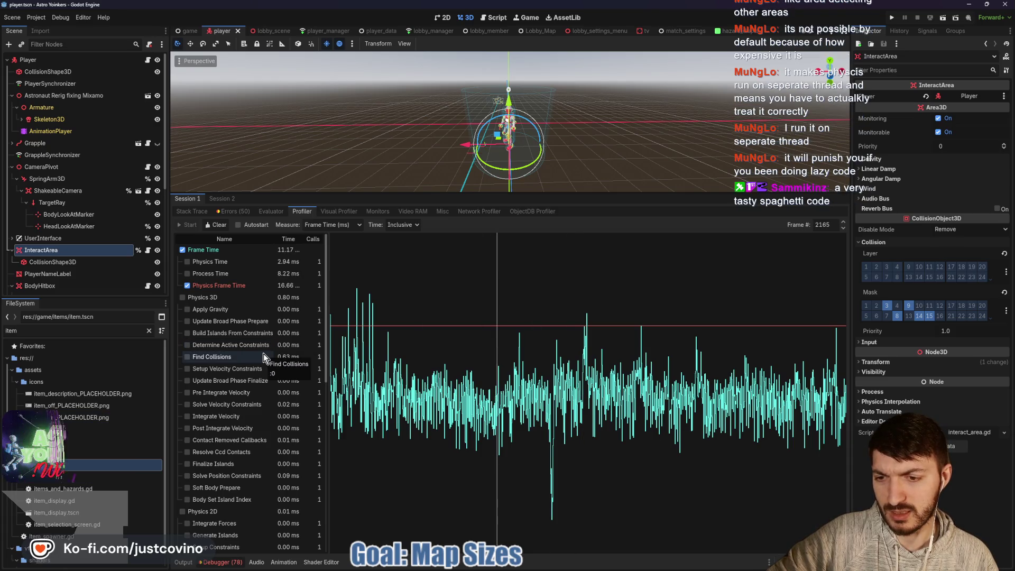
scroll(265, 358, down, 3)
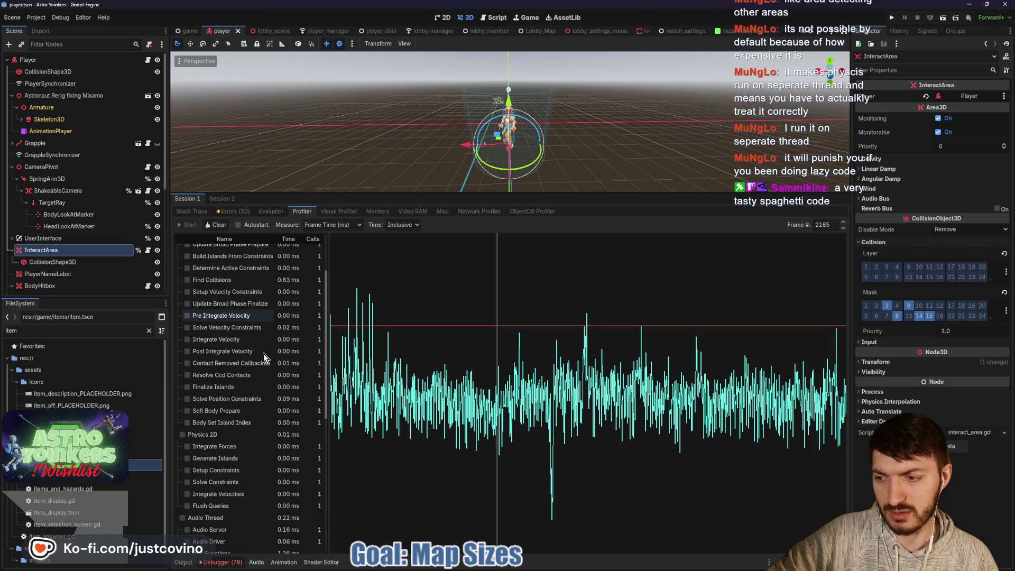
scroll(264, 358, down, 6)
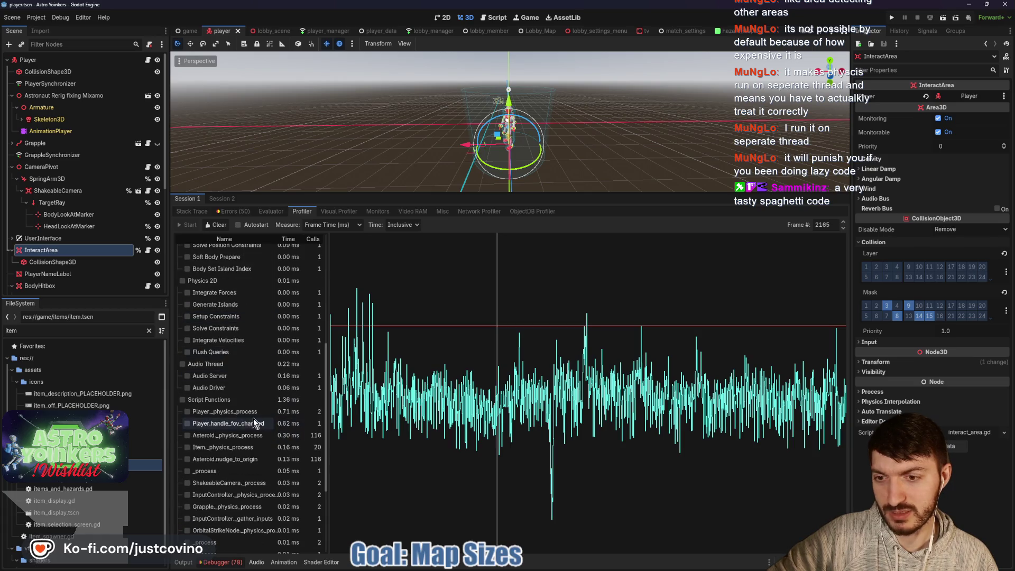
drag(361, 402, 741, 380)
mouse_move(482, 379)
mouse_down()
mouse_move(276, 395)
mouse_move(615, 393)
mouse_move(687, 409)
mouse_up()
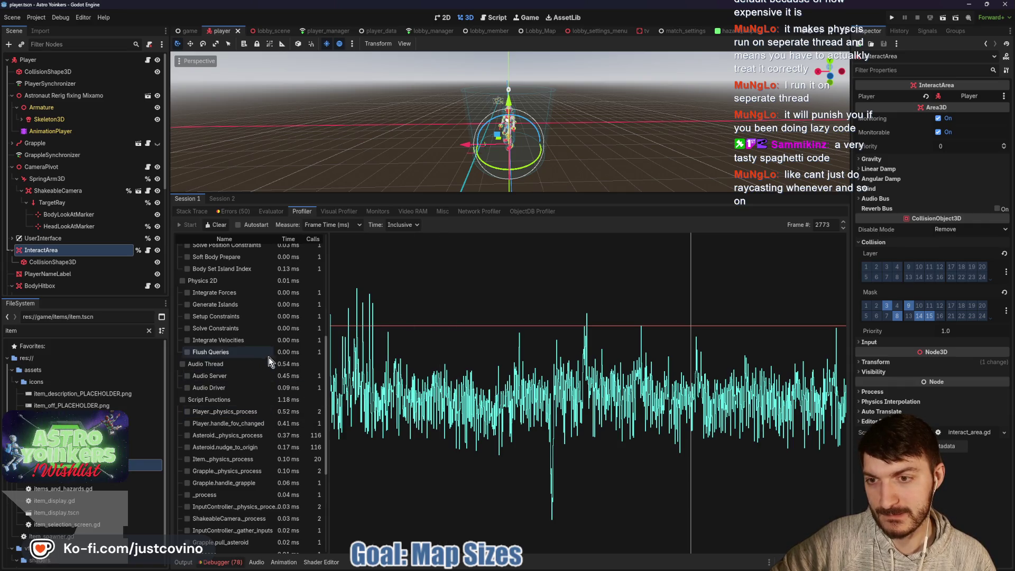
scroll(268, 359, up, 5)
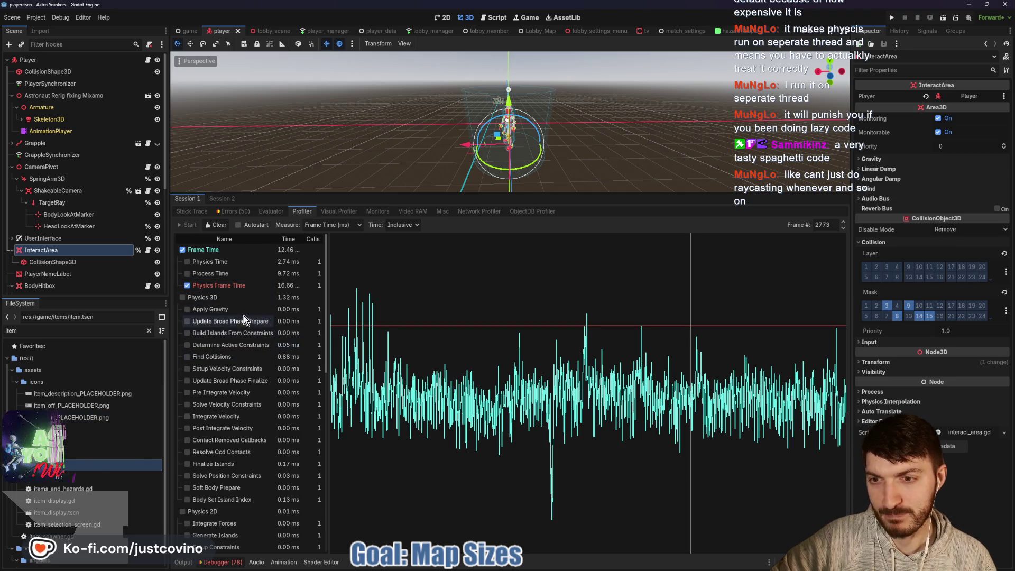
scroll(249, 381, down, 1)
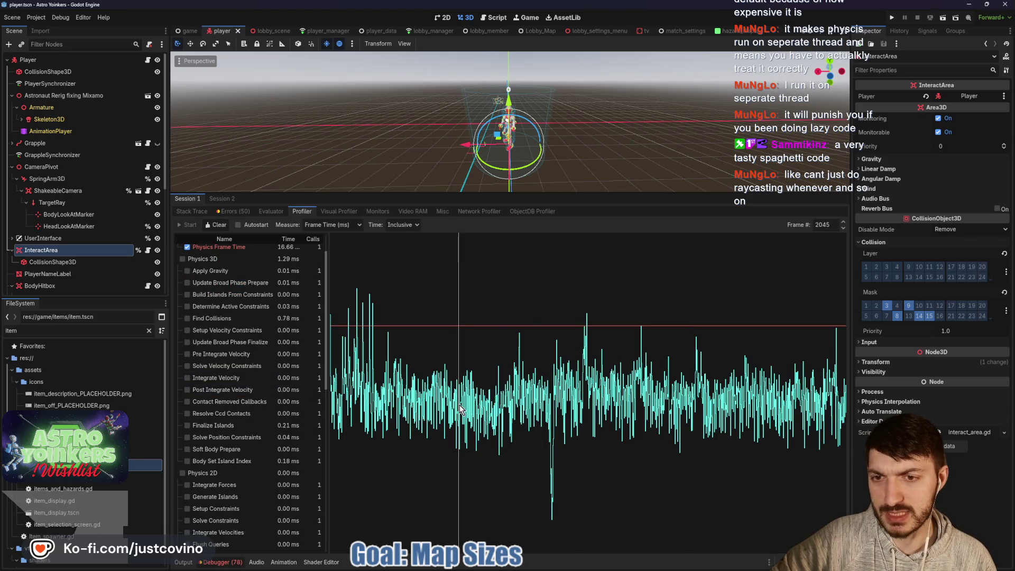
click(575, 404)
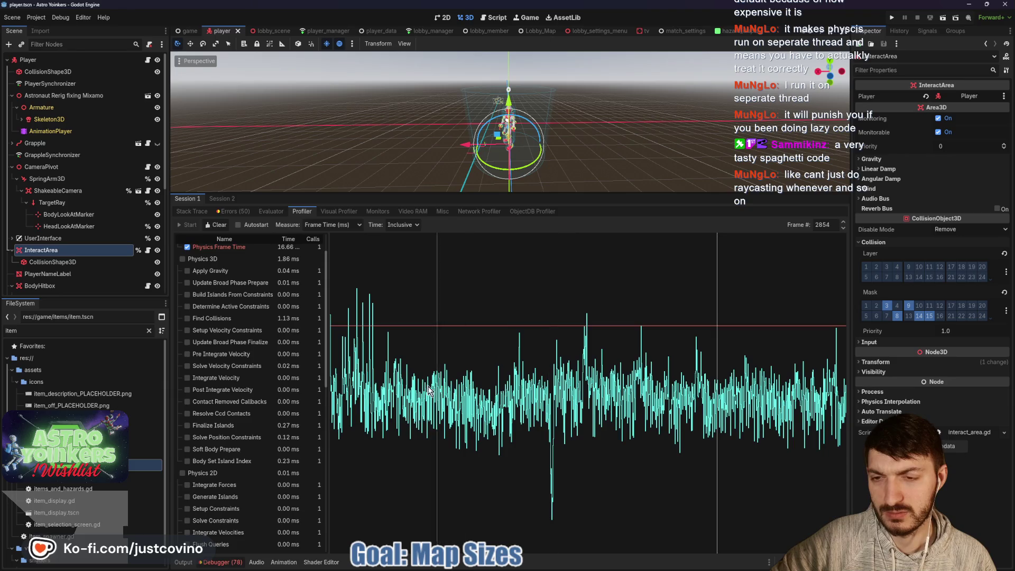
scroll(270, 402, down, 10)
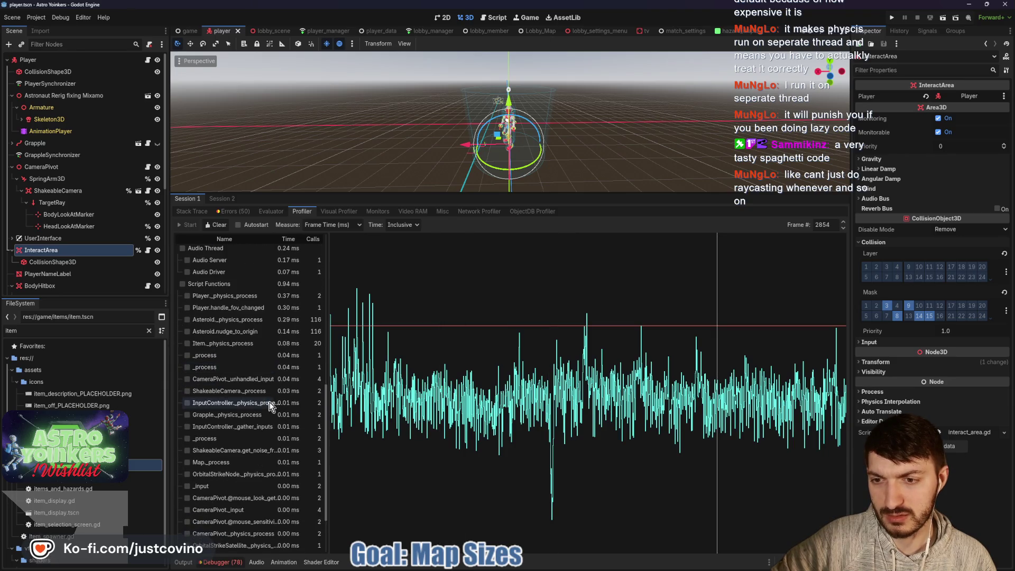
scroll(270, 404, down, 2)
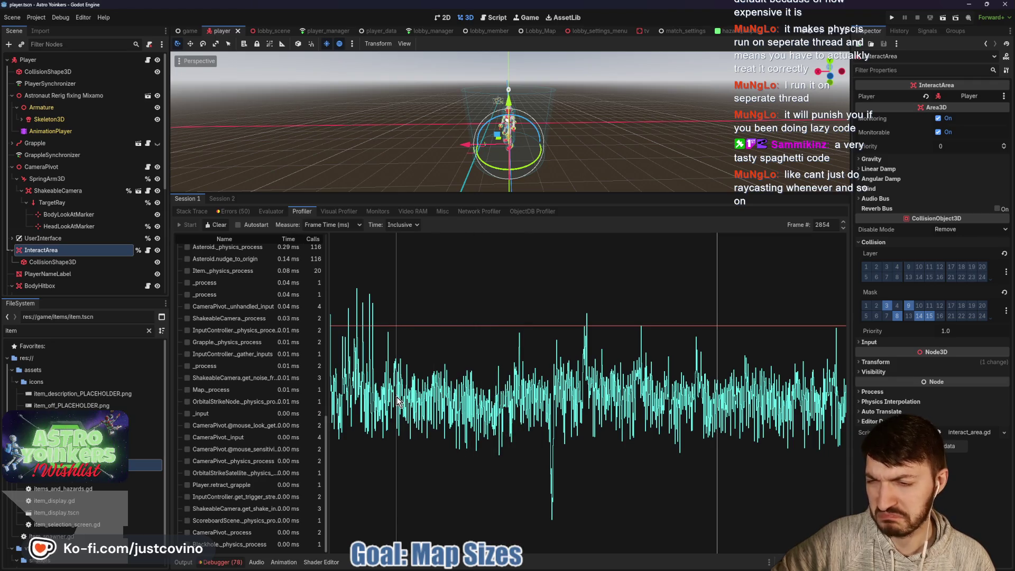
scroll(249, 399, up, 12)
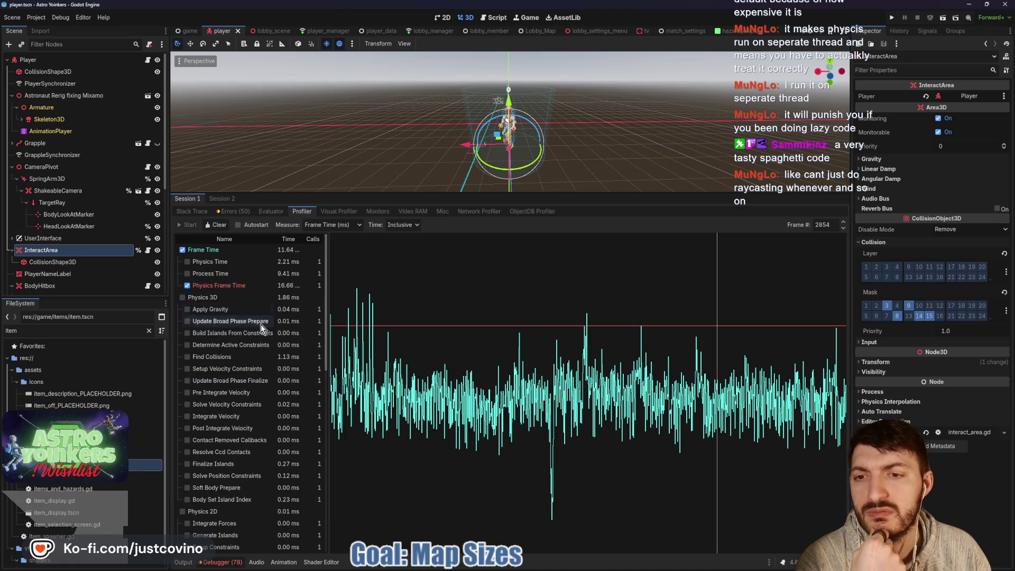
- Plot Find Collisions and compare frames 2371, 2703 and 4189, where it costs 1.19 ms
click(278, 358)
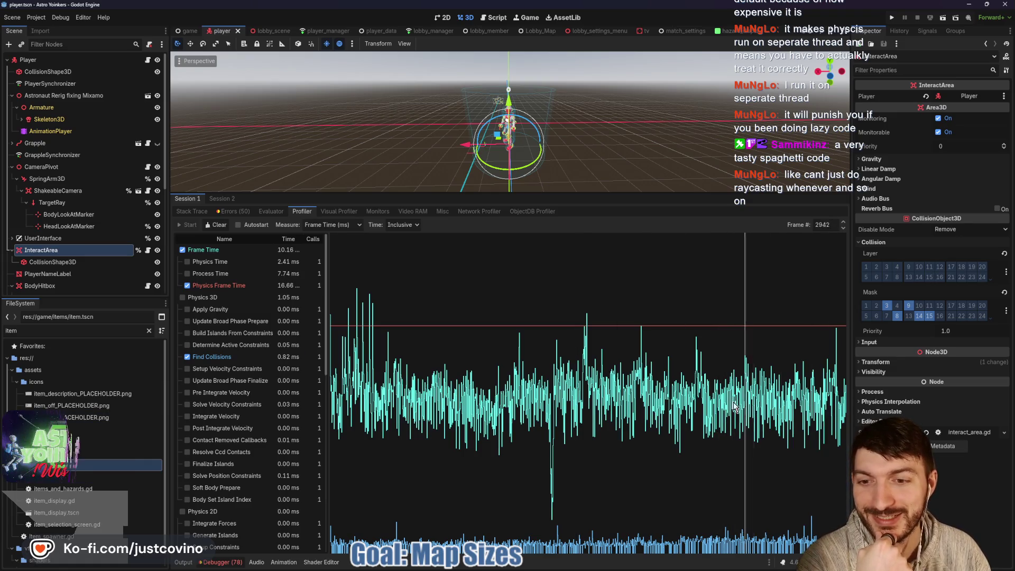
click(505, 405)
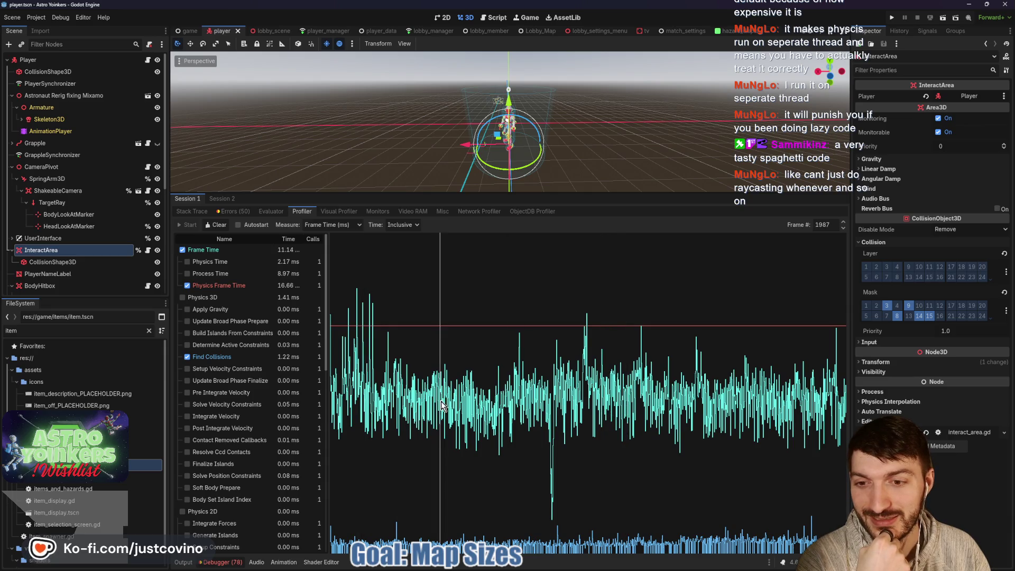
click(562, 406)
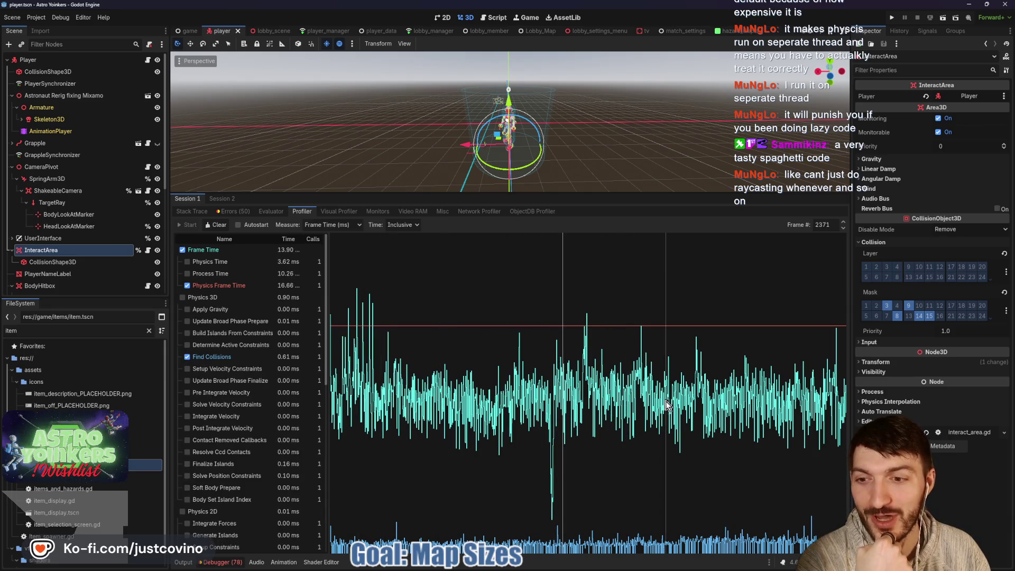
click(668, 407)
drag(670, 406, 602, 395)
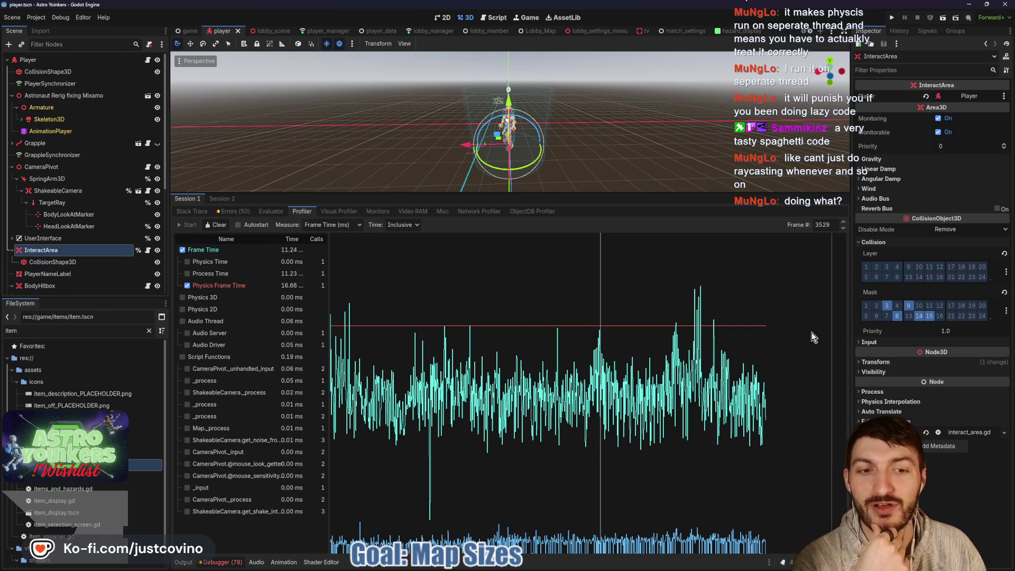
click(697, 385)
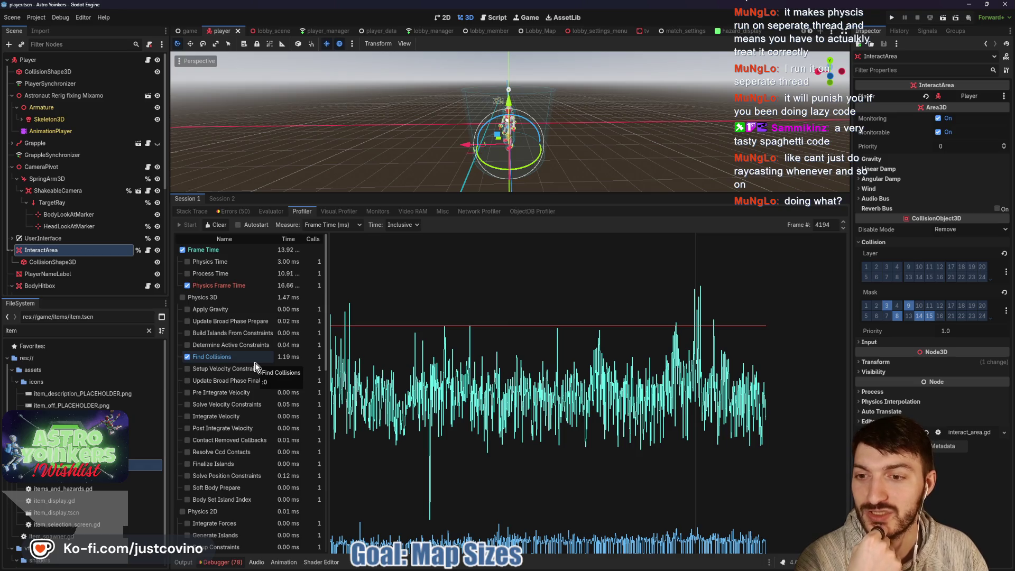
click(692, 390)
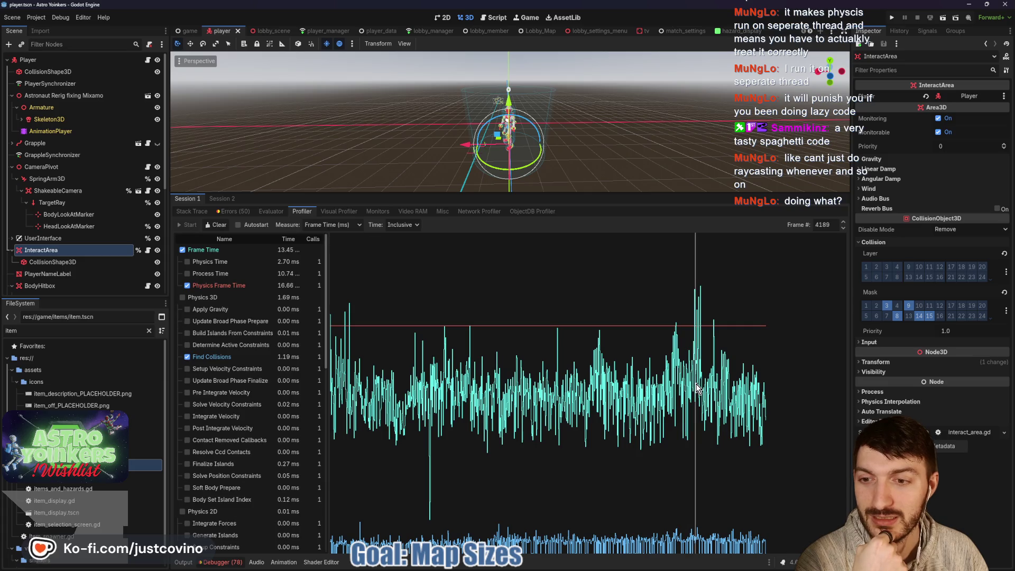